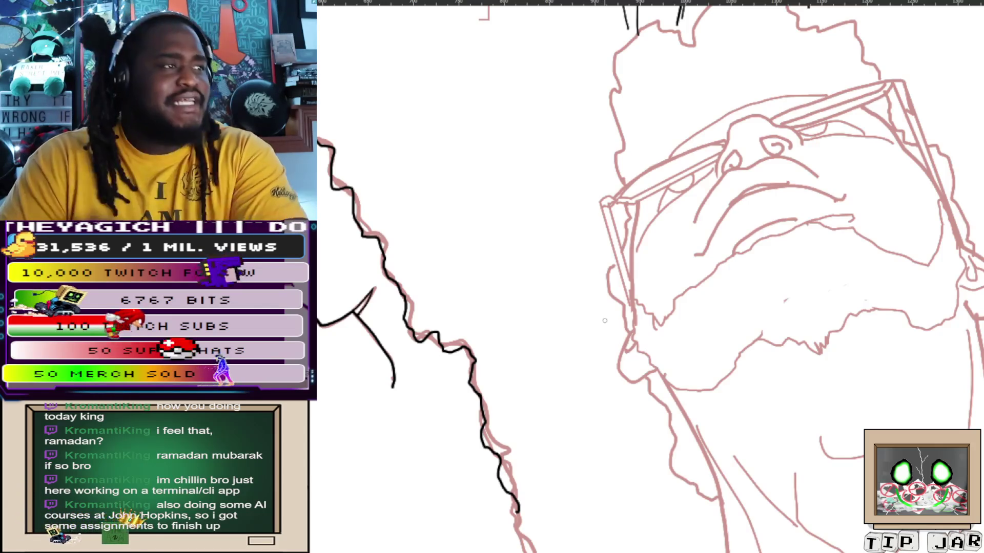
Ink black strokes down the beard line on the left cheek, undoing one stray mark
drag(633, 300, 629, 321)
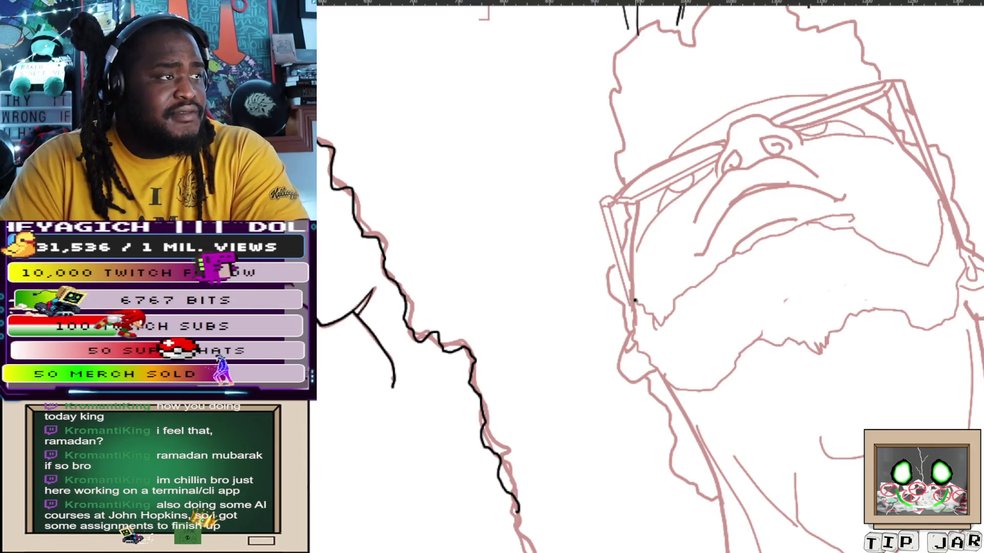
key(ctrl+z)
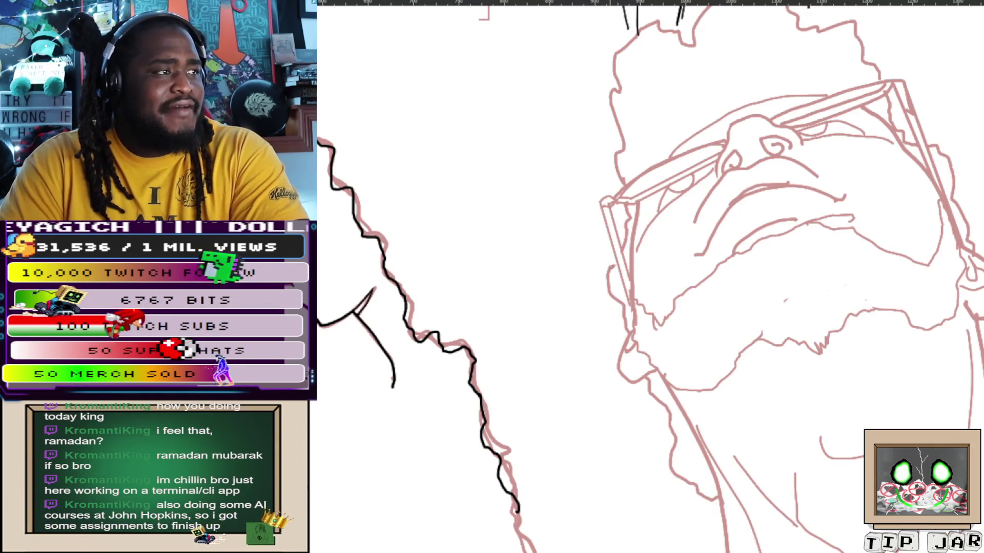
drag(615, 266, 617, 304)
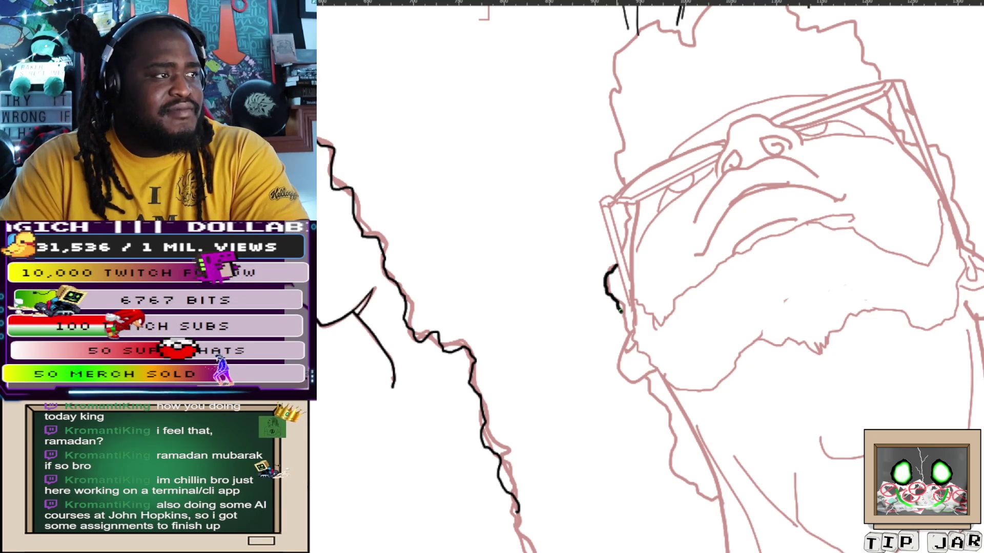
drag(618, 306, 624, 333)
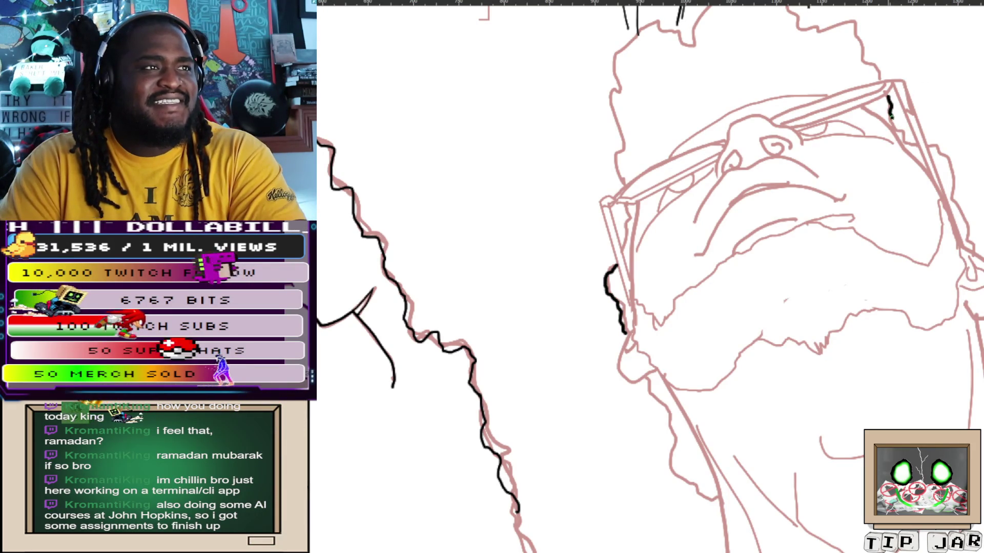
Ink the right temple beside the glasses arm and short face-outline strokes, then bring the hair into view
mouse_move(892, 123)
mouse_down()
mouse_move(907, 142)
mouse_move(951, 157)
mouse_move(959, 208)
mouse_up()
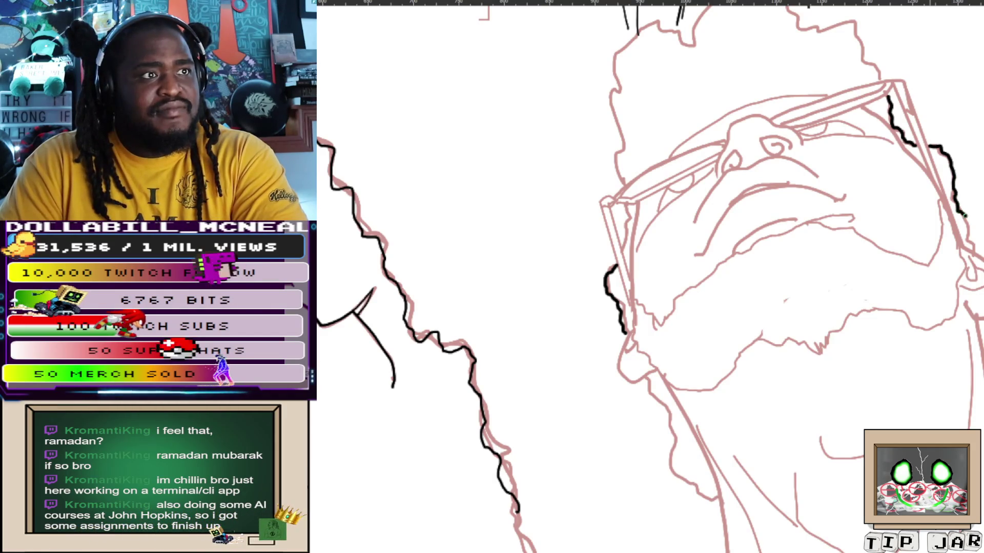
drag(958, 208, 971, 223)
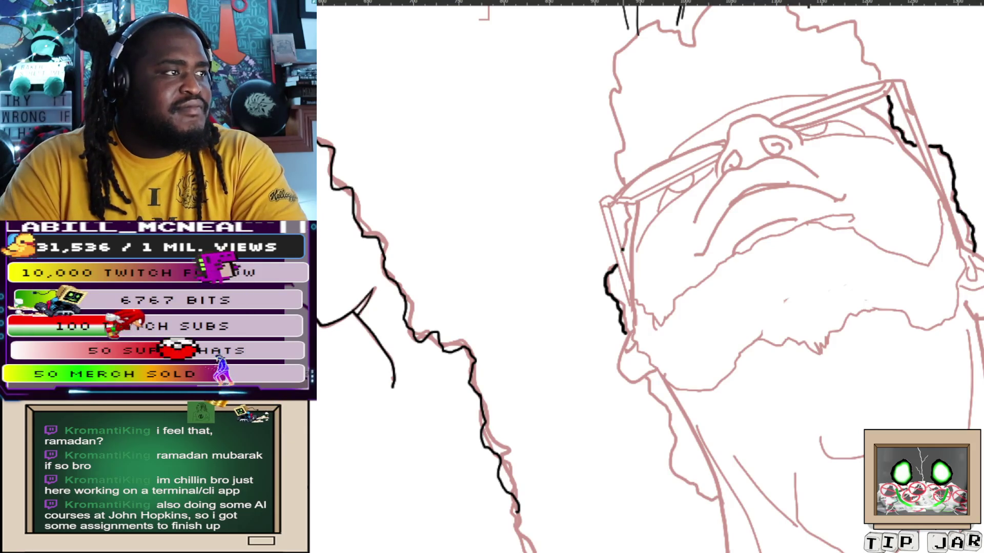
drag(624, 245, 625, 231)
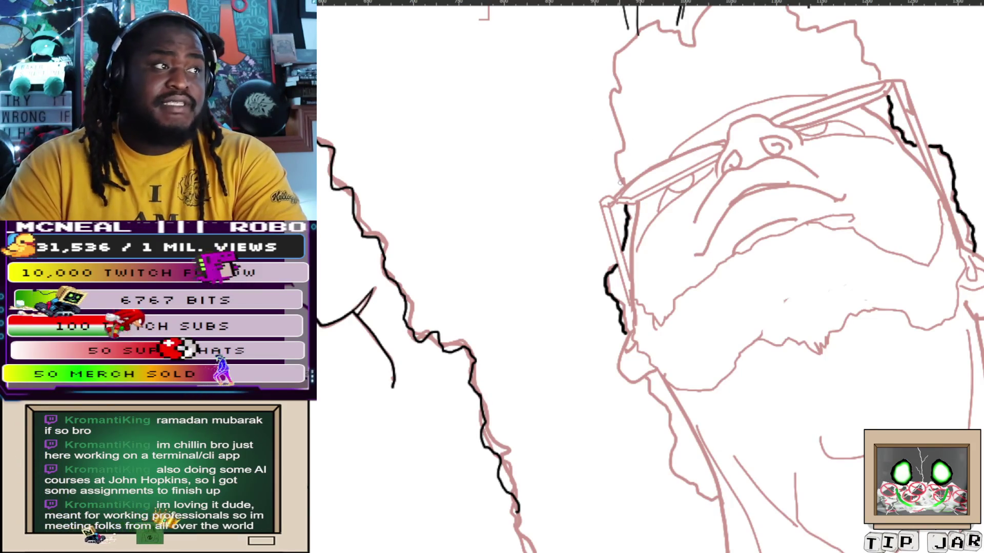
drag(617, 144, 623, 182)
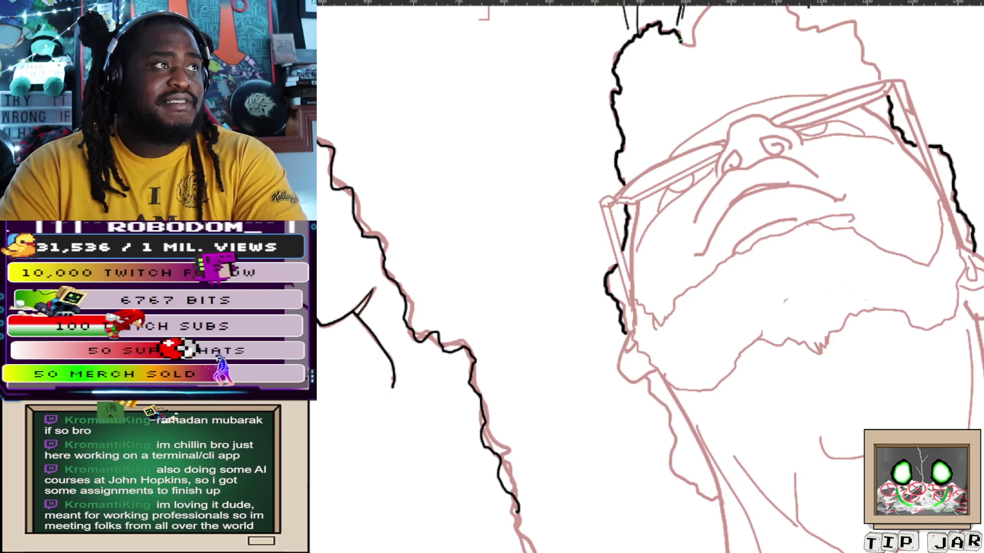
drag(484, 14, 442, 222)
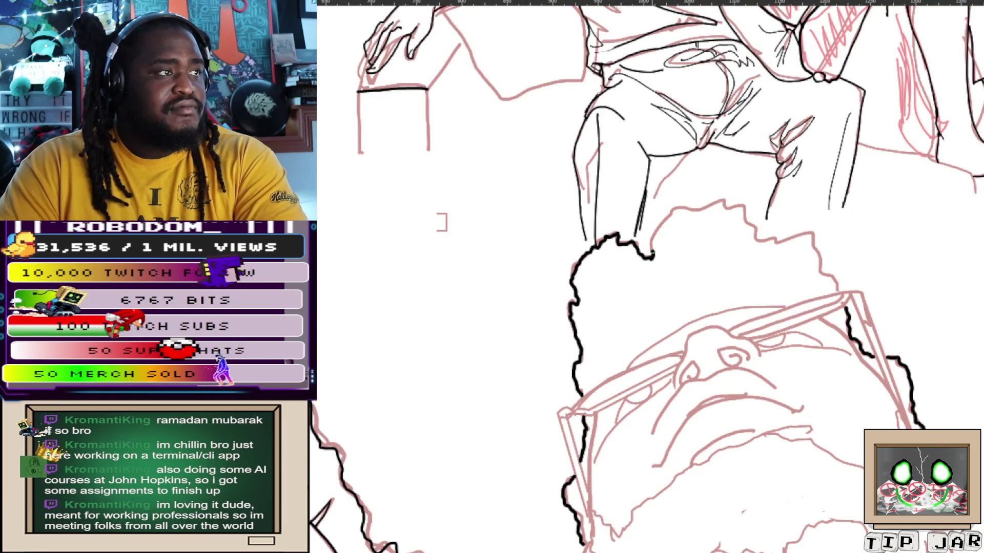
Extend the black hair outline across its top and down the right side, then return to the lower face
mouse_move(653, 249)
mouse_down()
mouse_move(678, 208)
mouse_move(727, 205)
mouse_move(761, 232)
mouse_up()
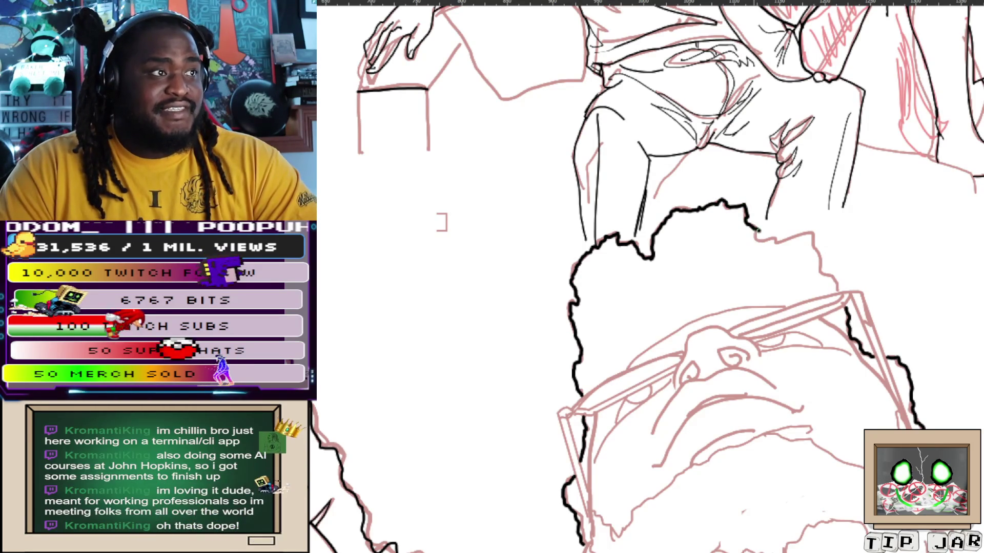
drag(760, 230, 768, 245)
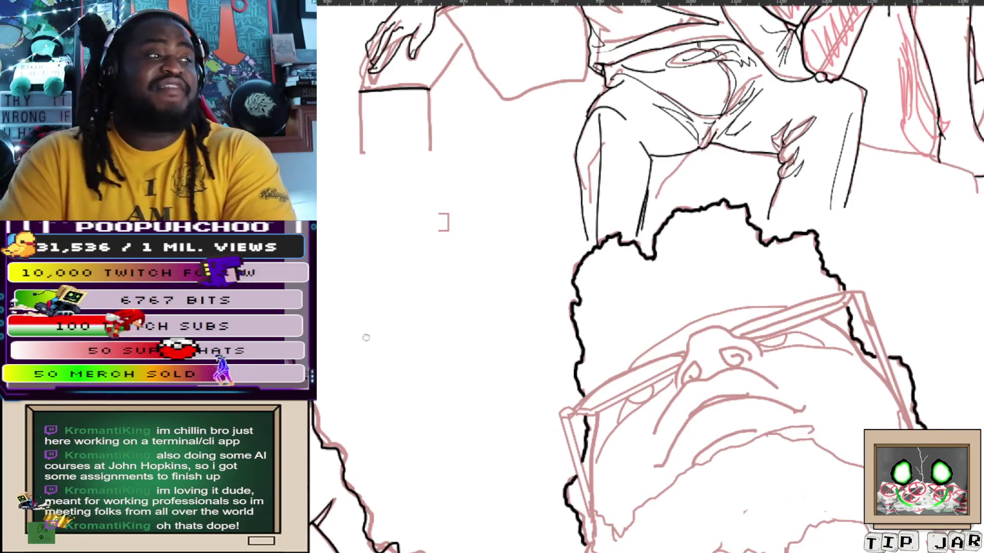
drag(441, 222, 589, 10)
drag(645, 308, 538, 139)
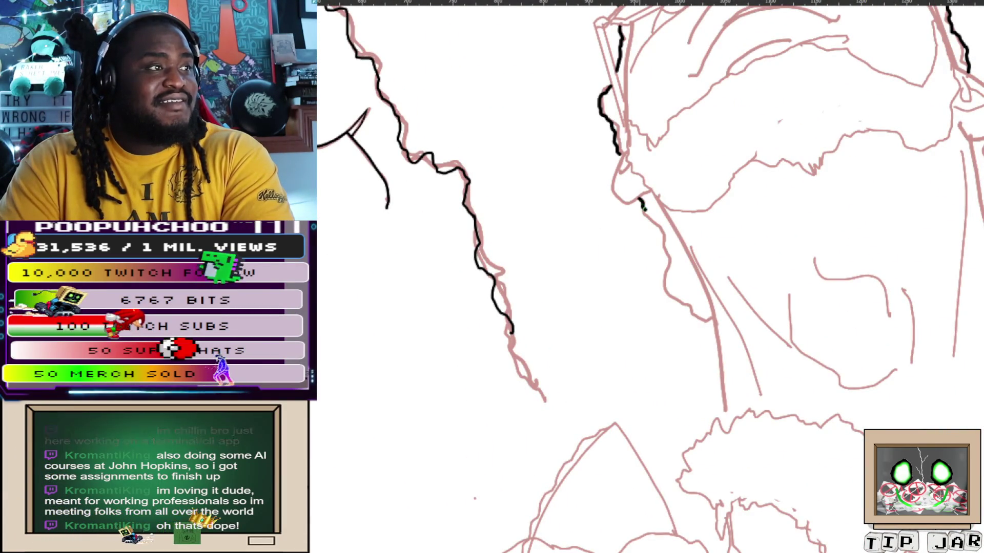
Ink a long smooth jaw-to-neck line after two undone attempts, plus a stroke on the right face edge
mouse_move(646, 217)
mouse_down()
mouse_move(665, 241)
mouse_move(665, 290)
mouse_up()
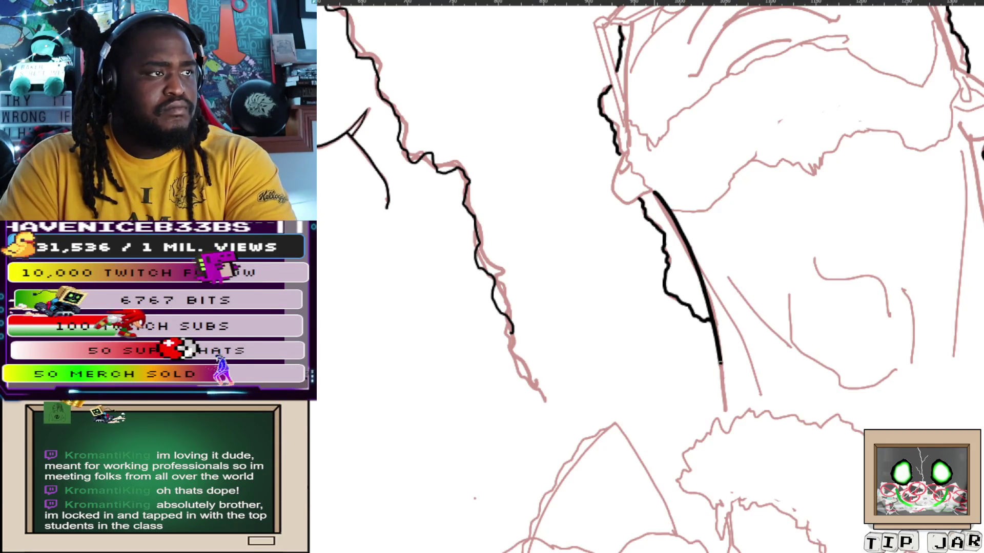
key(ctrl+z)
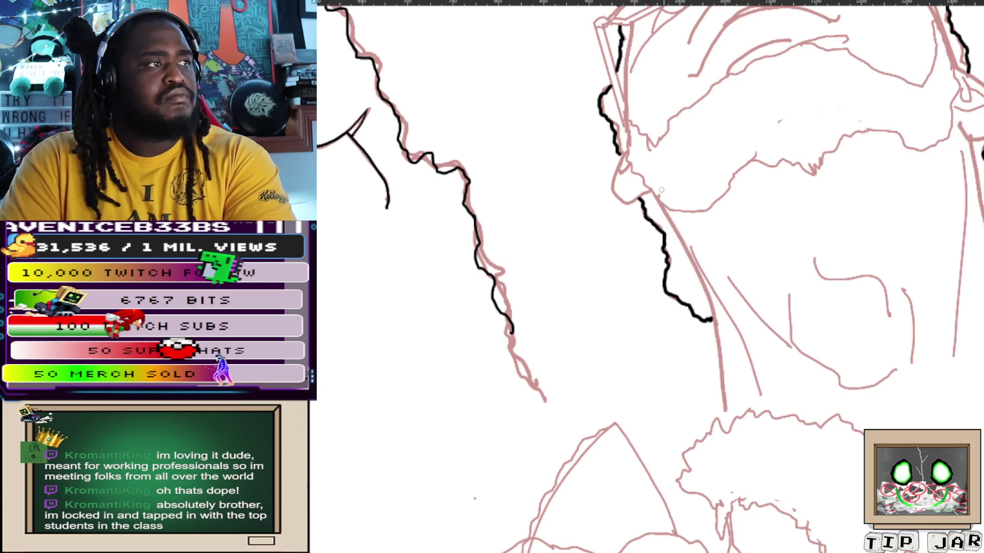
drag(650, 193, 692, 254)
key(ctrl+z)
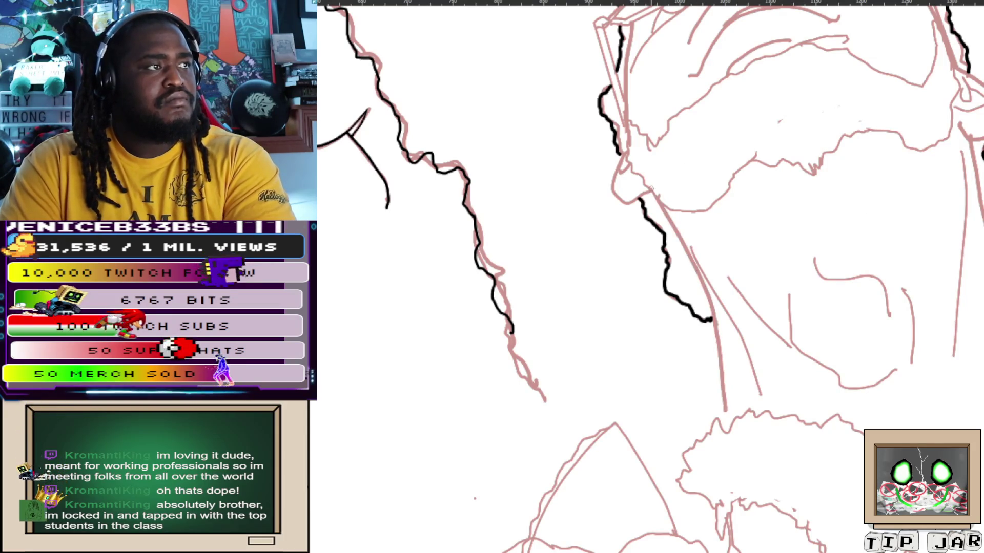
drag(651, 193, 722, 406)
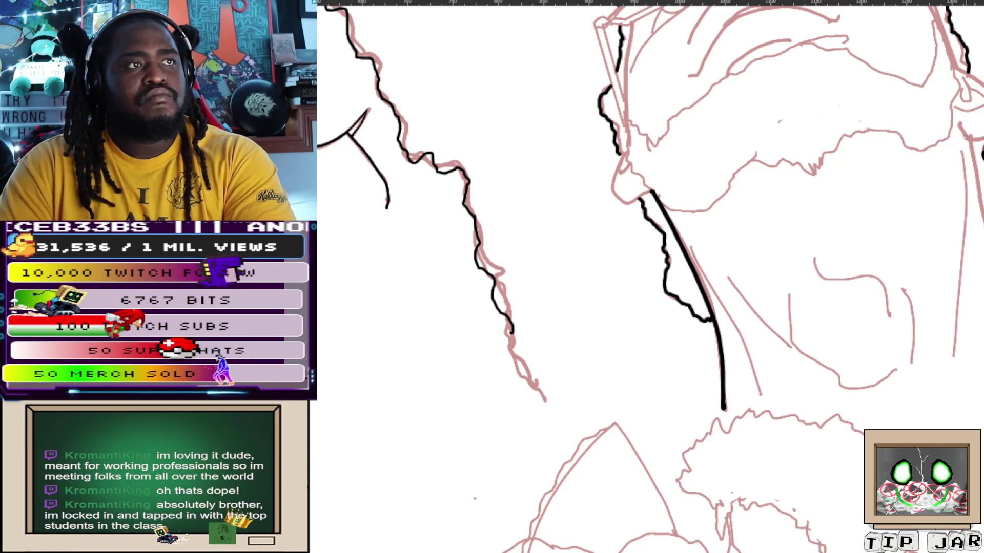
drag(970, 141, 982, 206)
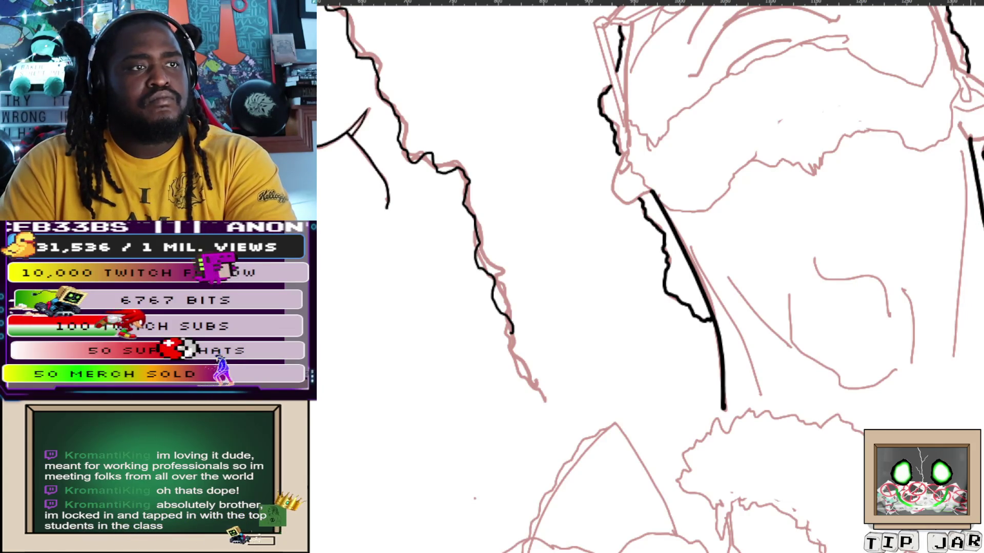
scroll(650, 277, up, 5)
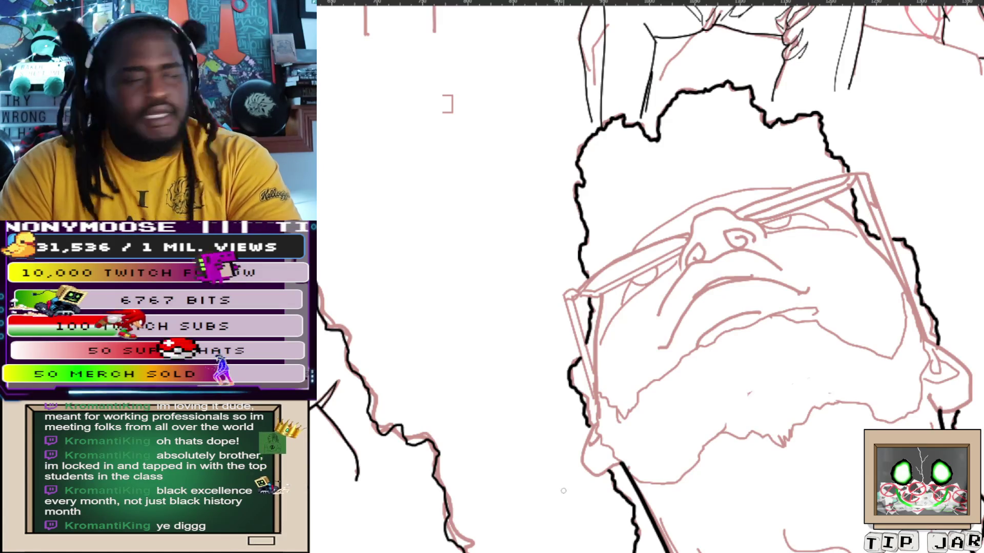
scroll(559, 520, down, 5)
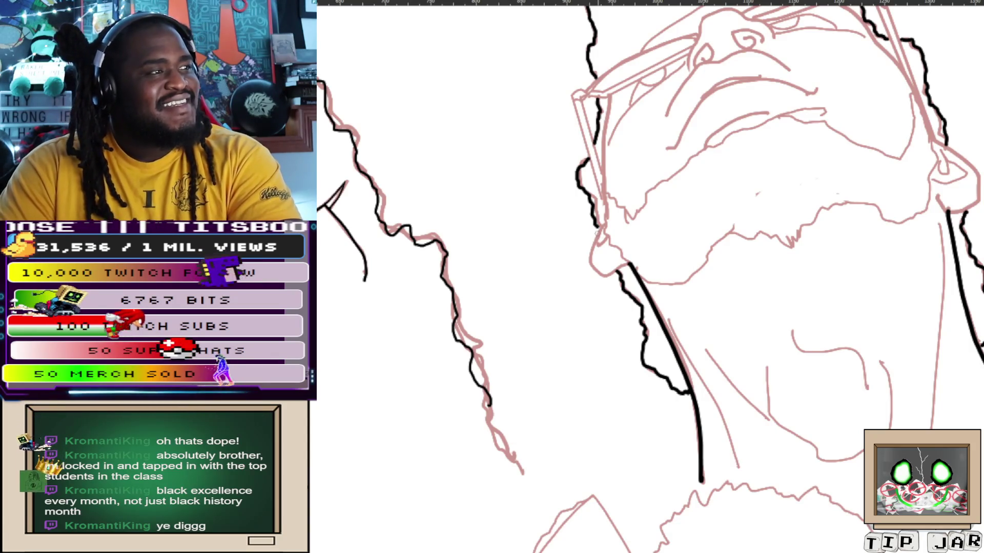
Ink the jawline and jagged beard edge in black and stamp the first stubble dots
mouse_move(598, 234)
mouse_down()
mouse_move(609, 274)
mouse_move(630, 270)
mouse_up()
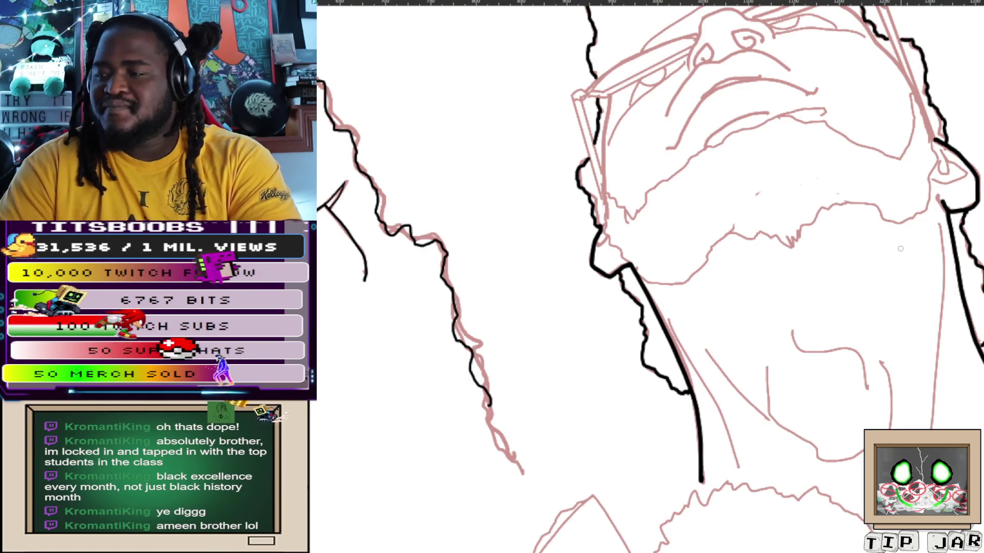
scroll(660, 226, up, 3)
scroll(659, 227, up, 2)
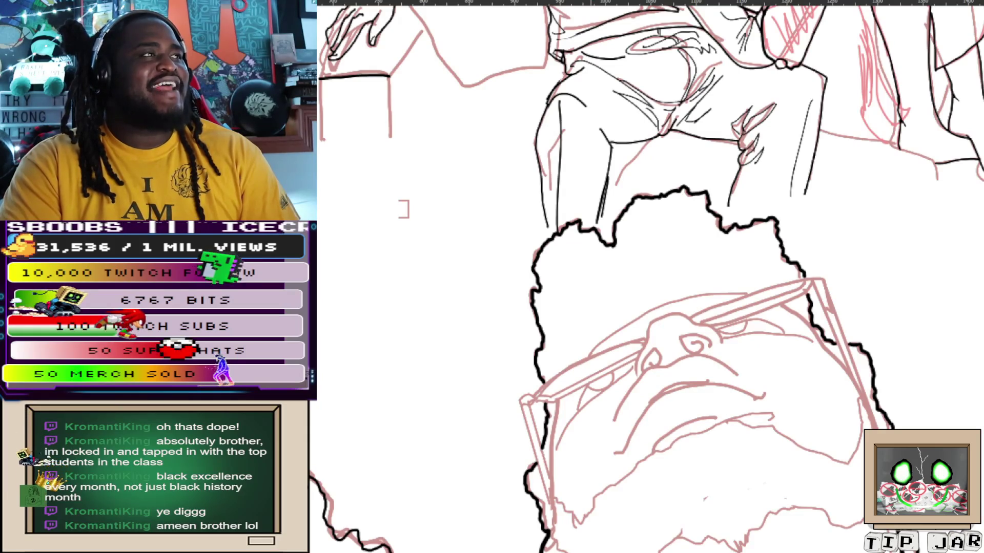
mouse_move(404, 209)
mouse_down()
mouse_move(409, 154)
mouse_move(450, 45)
mouse_up()
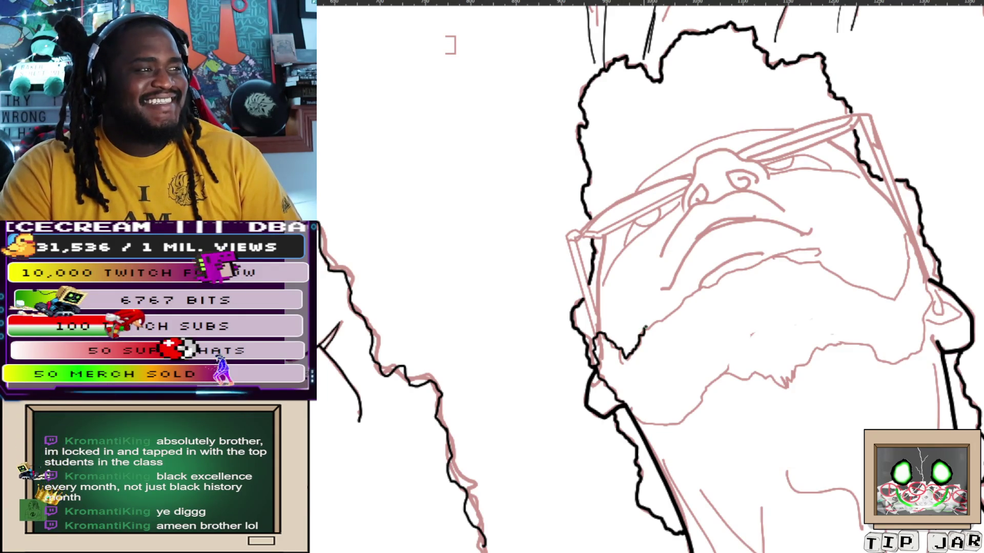
drag(644, 328, 695, 292)
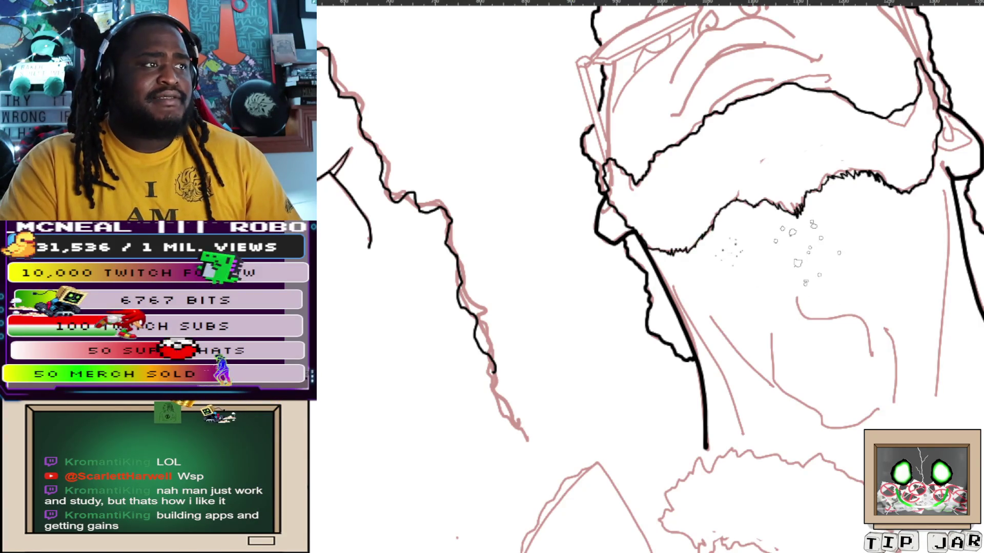
click(833, 227)
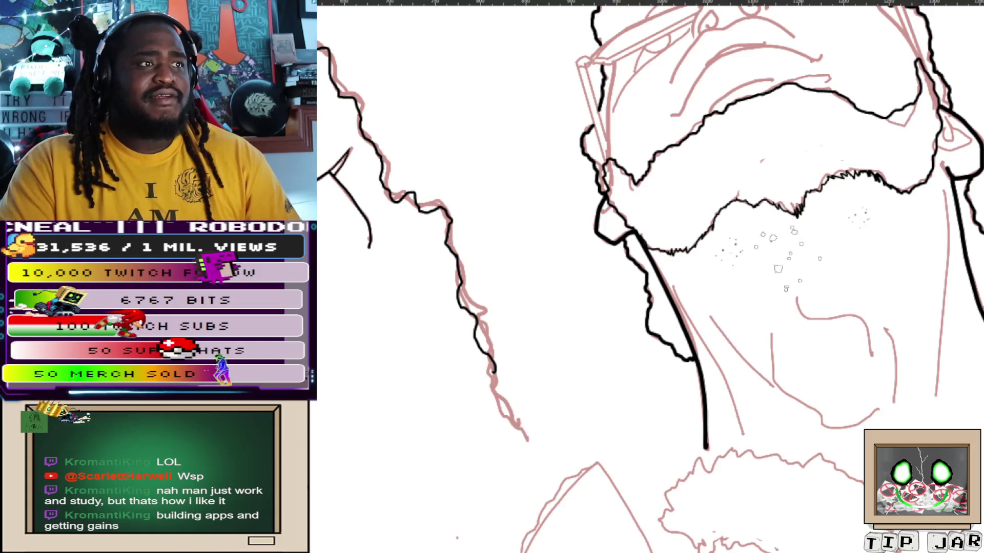
Dab black stubble dots across the beard and cheek, then rotate the canvas view
drag(746, 202, 765, 236)
click(785, 196)
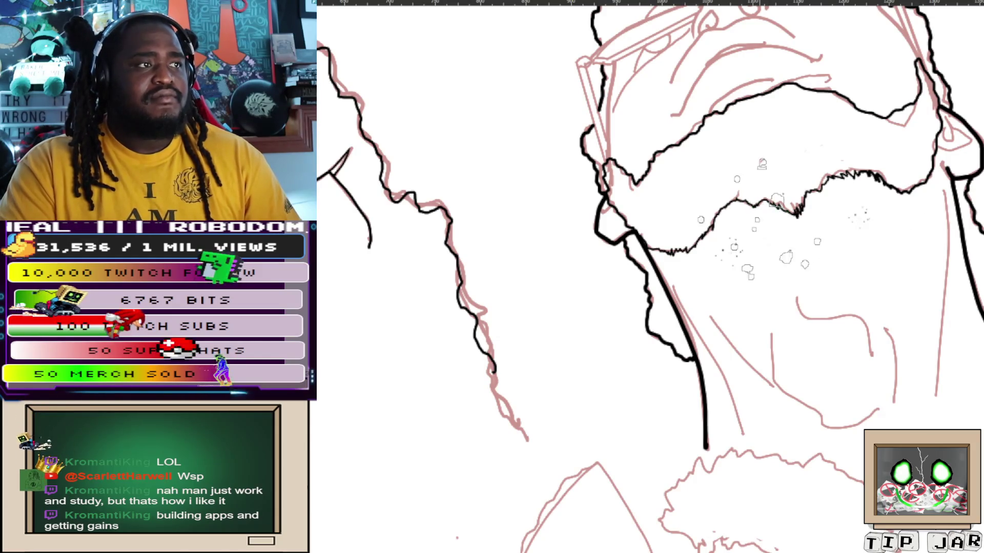
click(823, 199)
click(871, 184)
click(837, 253)
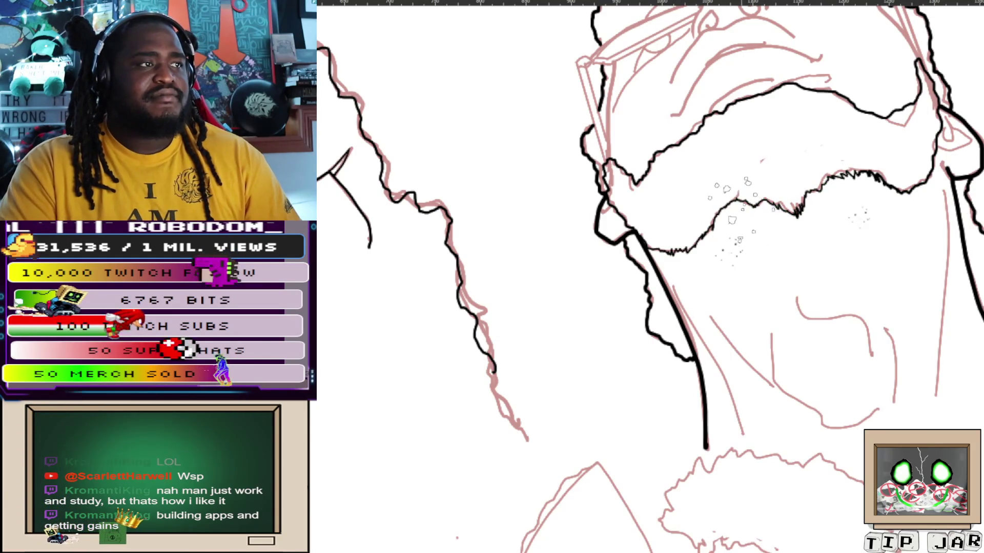
click(842, 192)
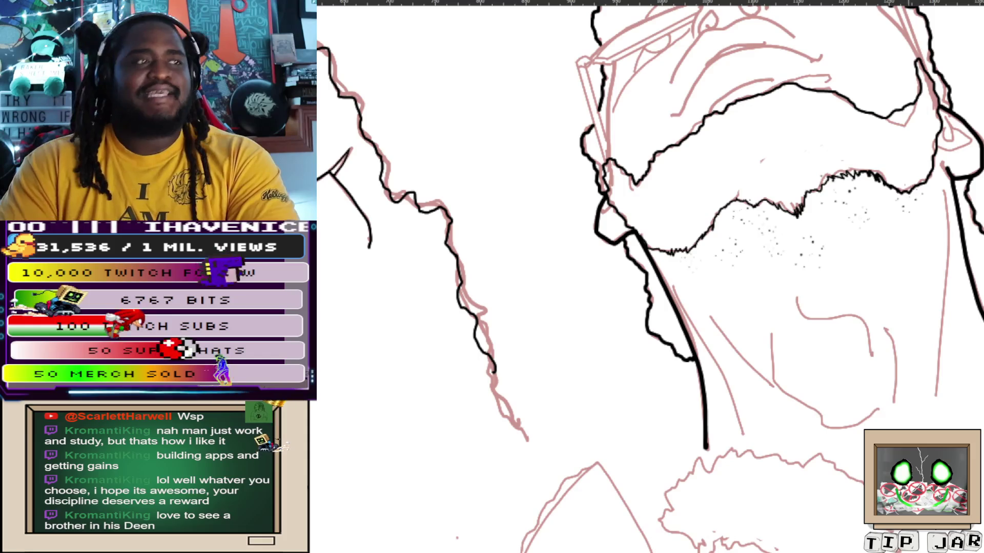
key(4)
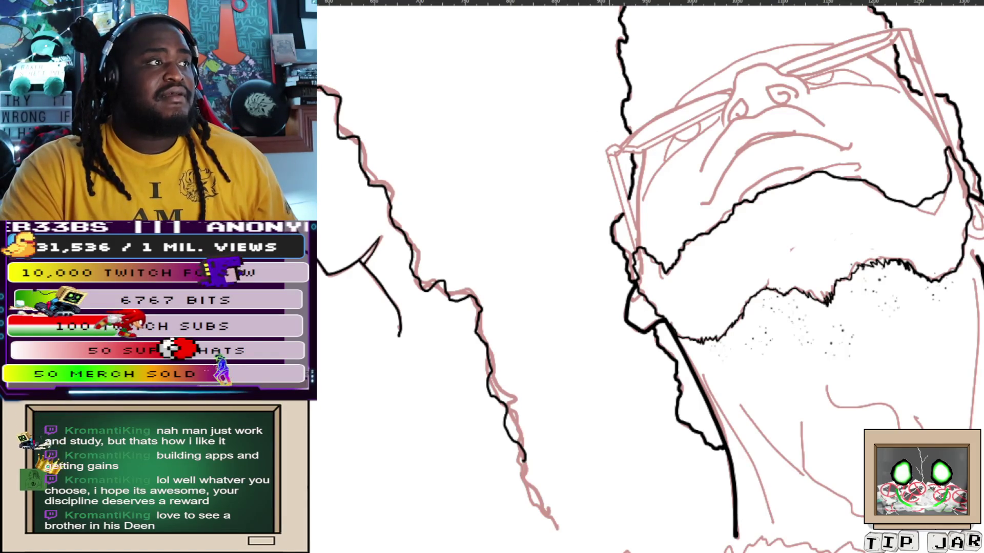
Draw a straight black temple line from the glasses hinge down to the cheek and darken it
drag(607, 150, 634, 250)
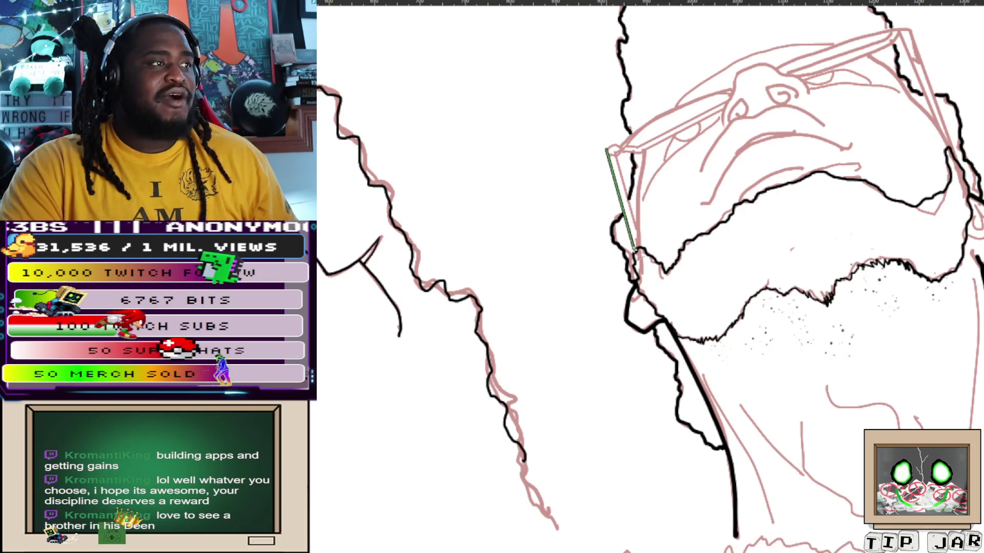
key(ctrl+z)
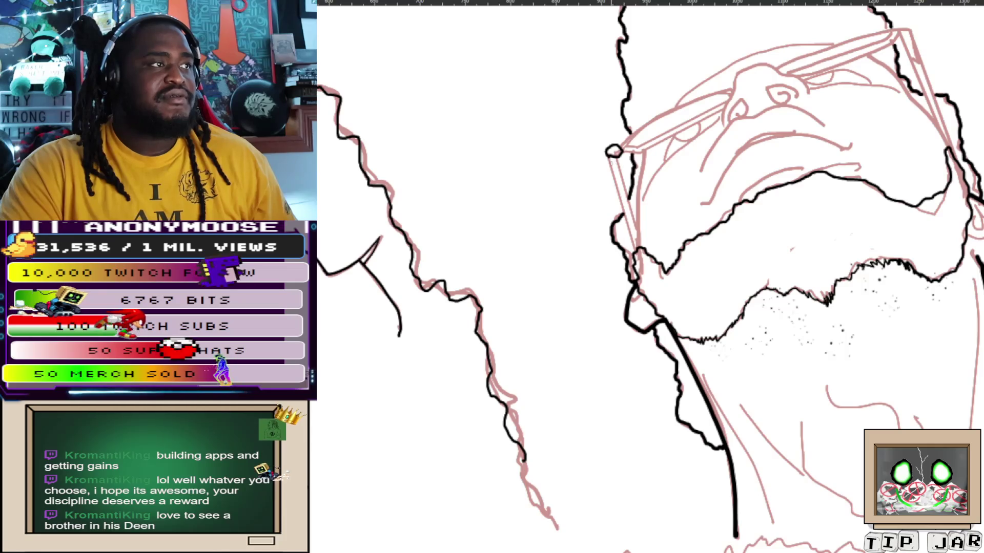
drag(612, 154, 637, 253)
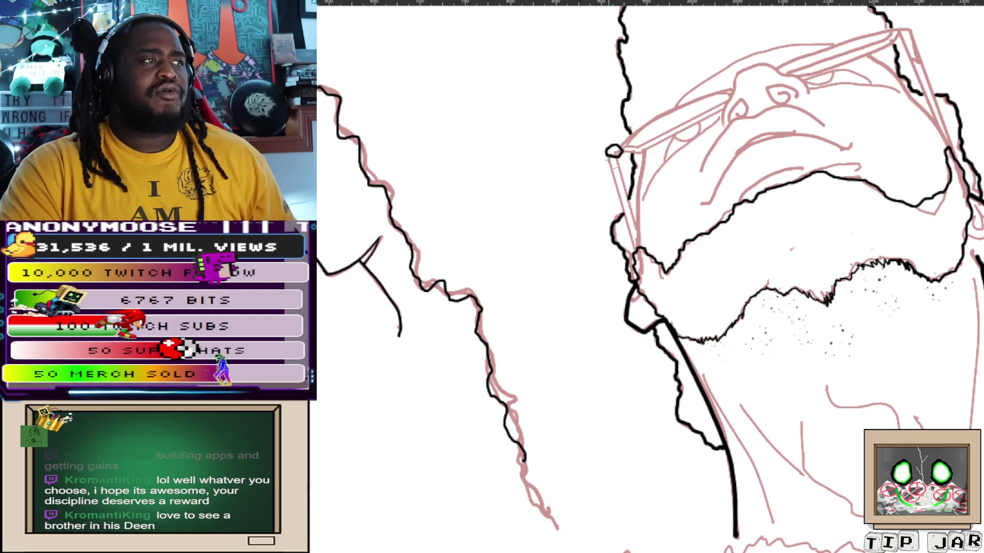
key(shift)
shift+click(612, 151)
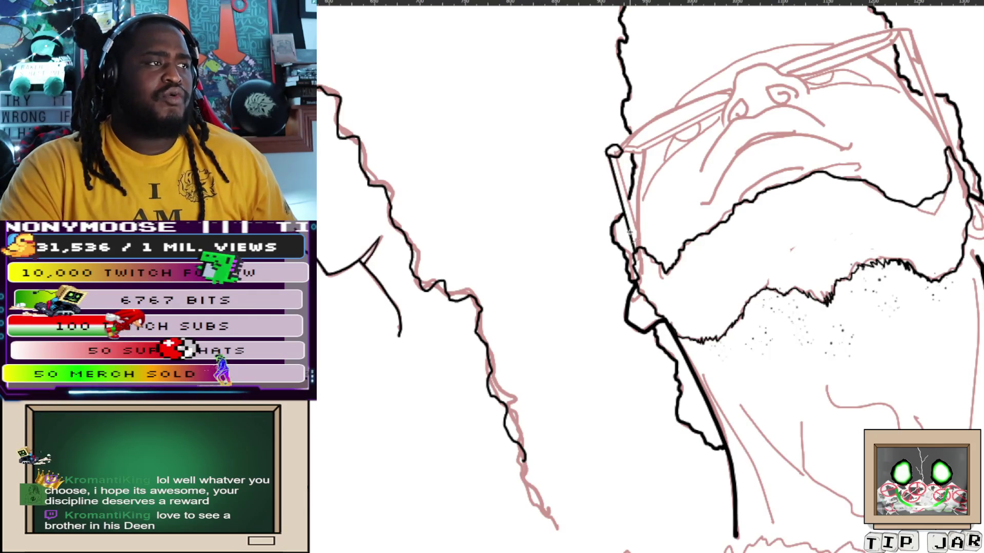
drag(613, 151, 637, 240)
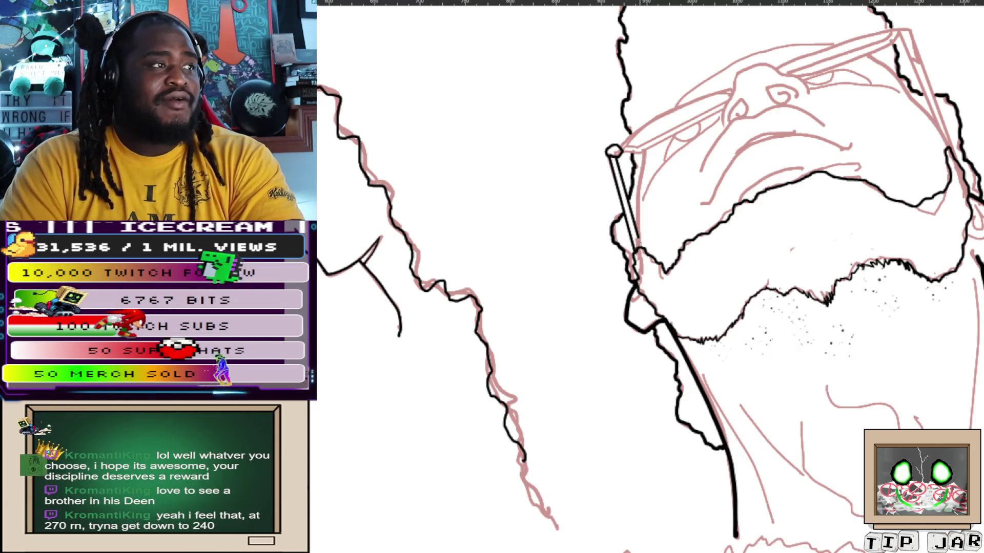
Ink a stroke along the glasses arm, then undo it
drag(638, 226, 644, 158)
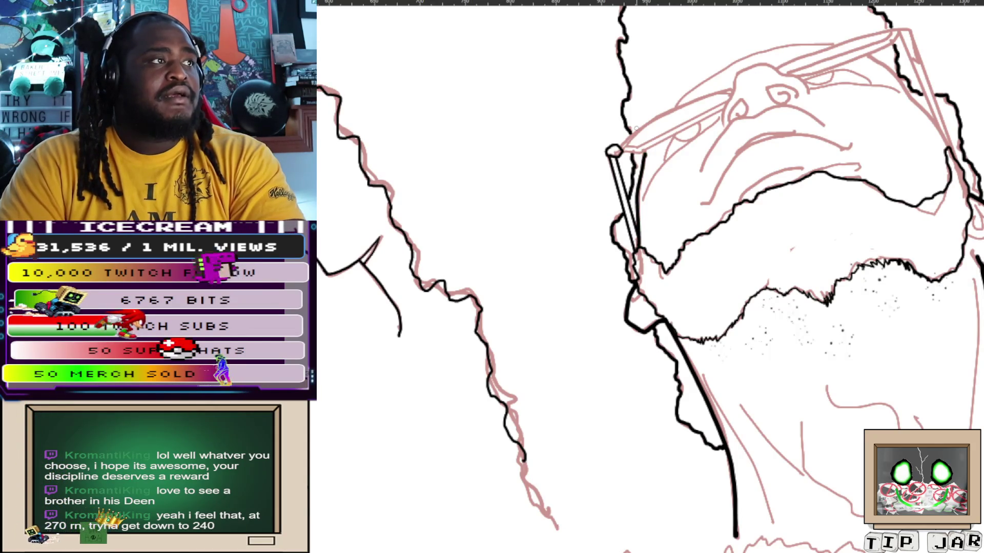
key(ctrl+z)
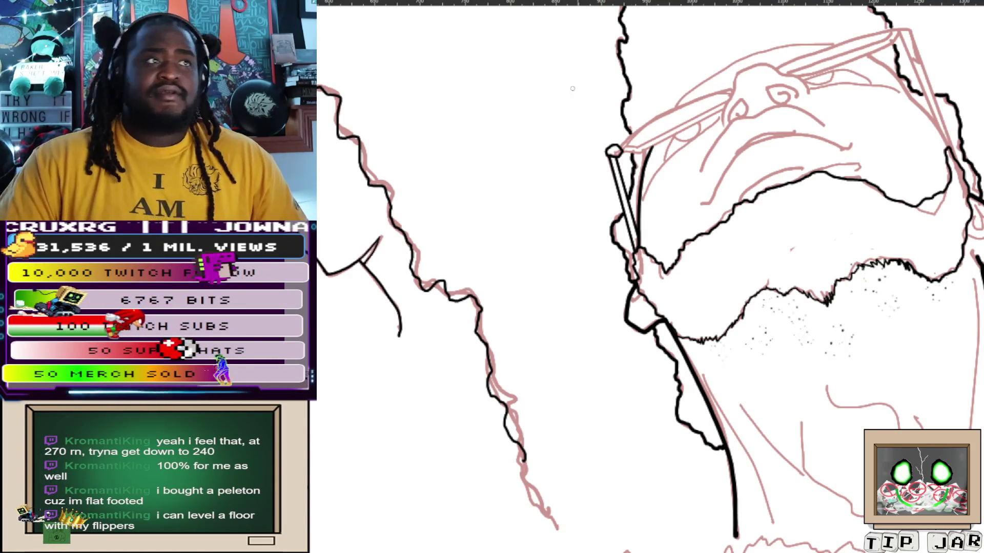
scroll(767, 153, up, 2)
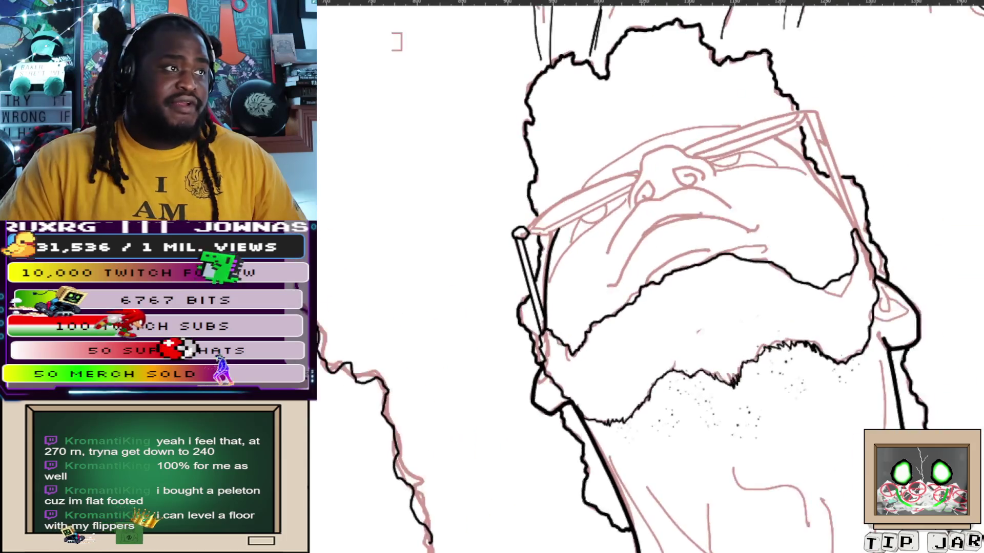
scroll(599, 173, up, 2)
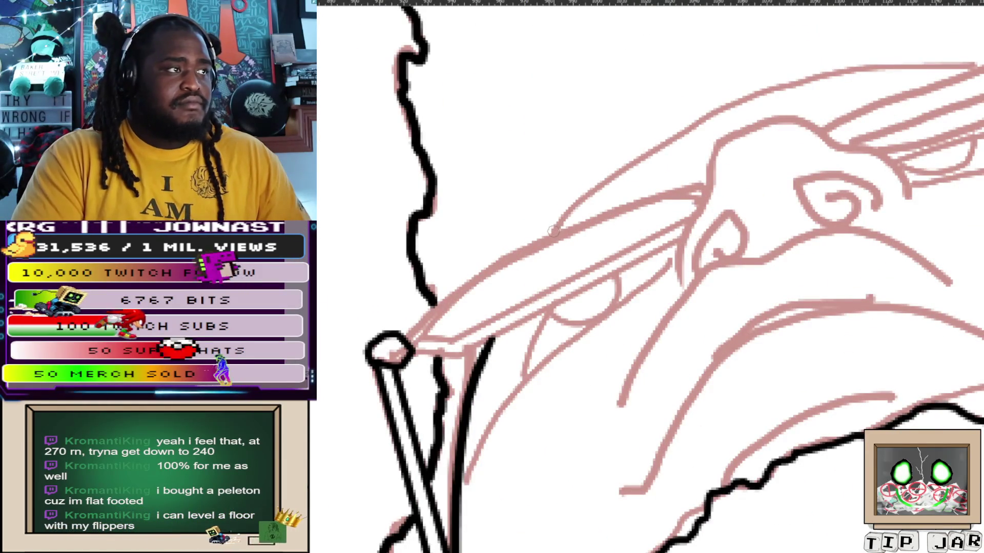
drag(555, 231, 761, 77)
key(ctrl+z)
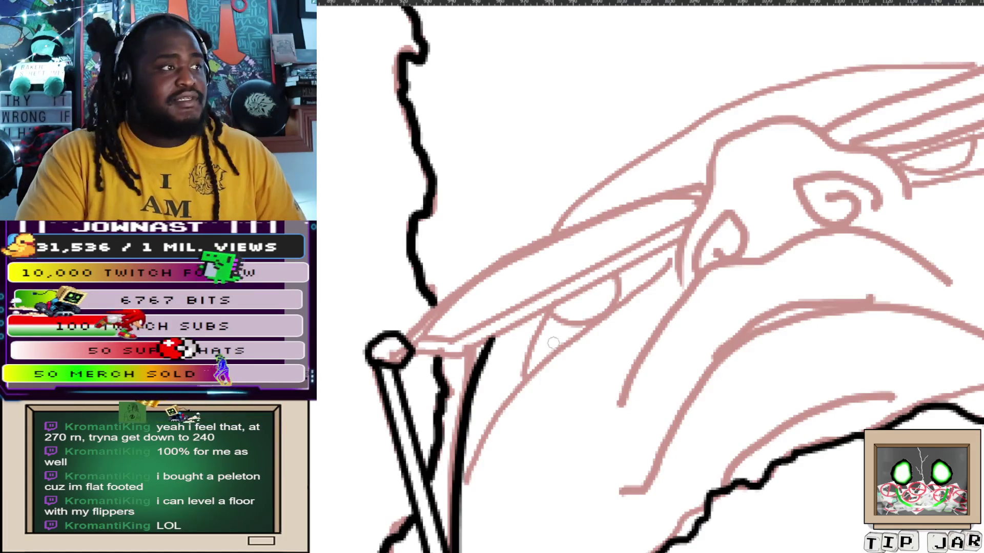
drag(552, 230, 968, 72)
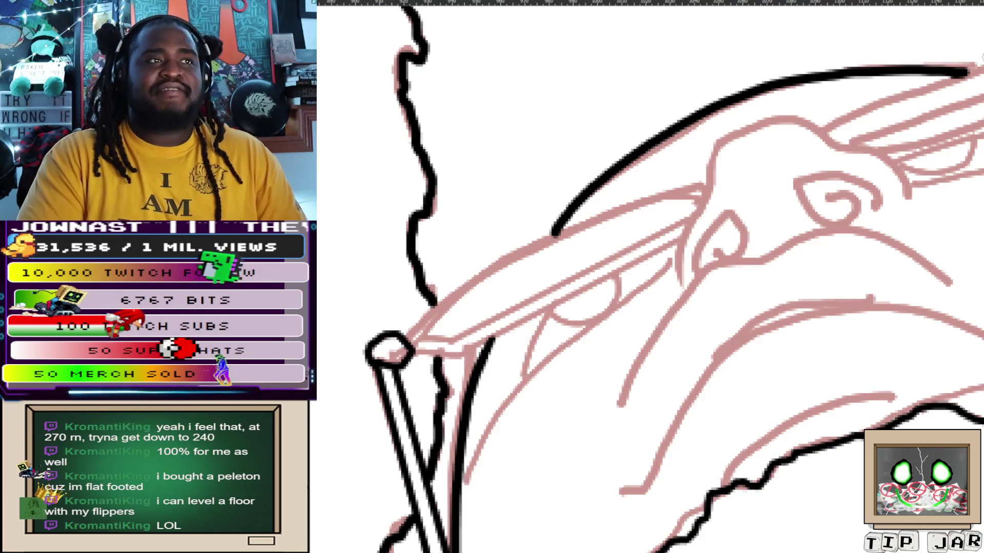
Redraw the long curved upper outline until it follows the pink line, then mirror the view
key(ctrl+z)
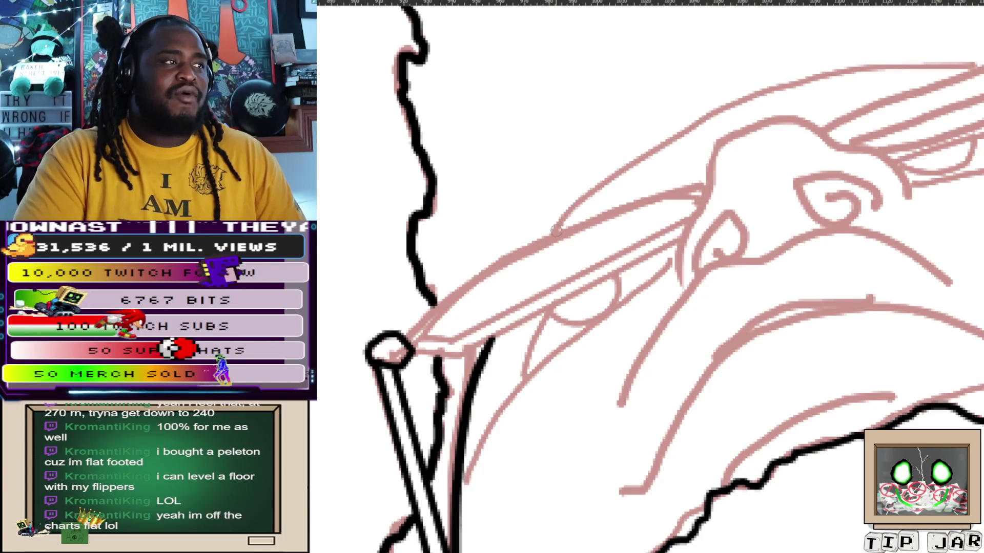
drag(556, 230, 972, 69)
key(ctrl+z)
drag(553, 225, 829, 52)
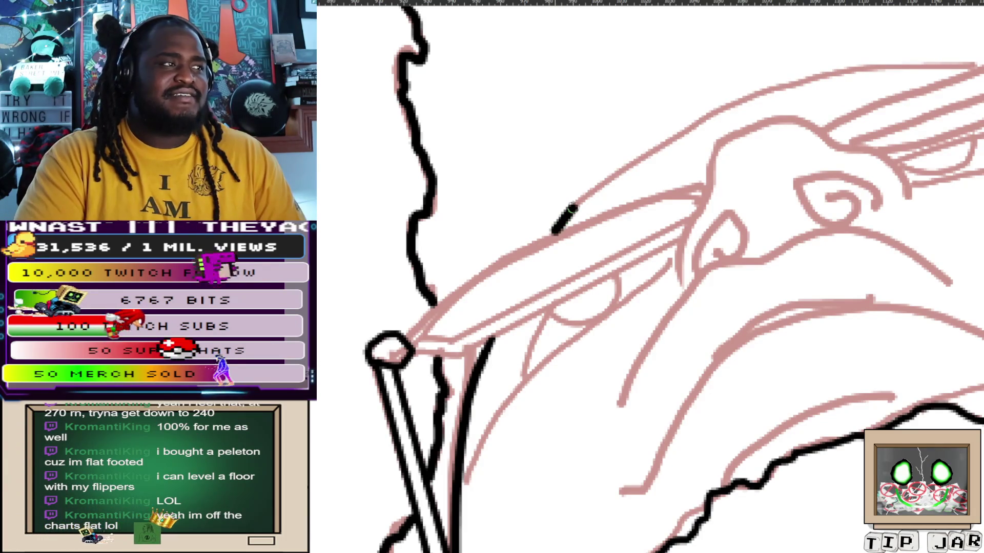
key(ctrl+z)
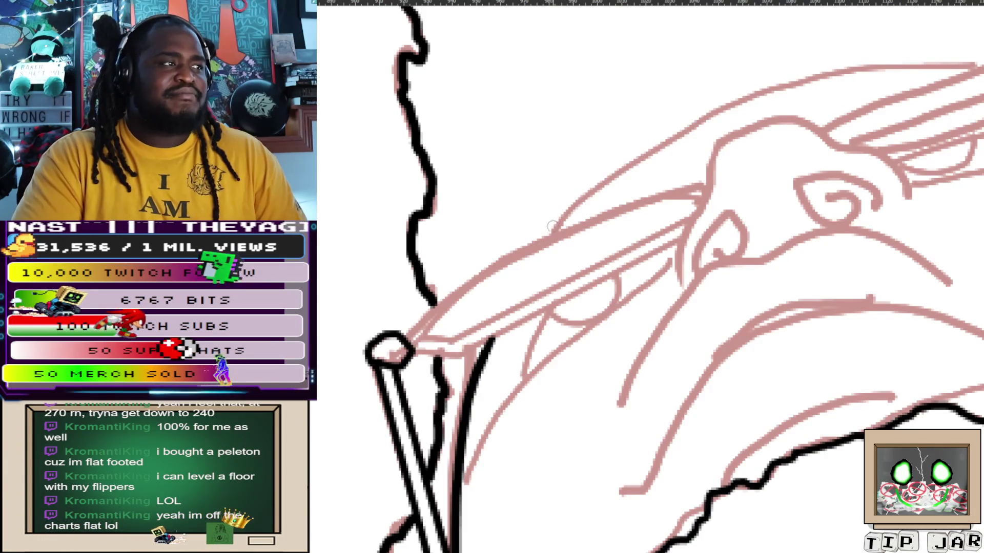
mouse_move(556, 230)
mouse_down()
mouse_move(866, 65)
mouse_move(948, 63)
mouse_up()
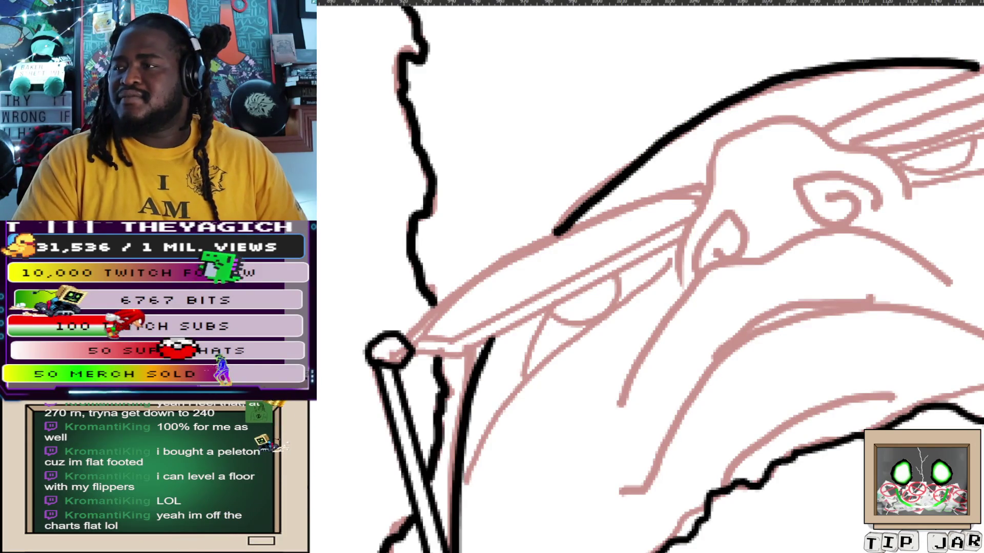
key(m)
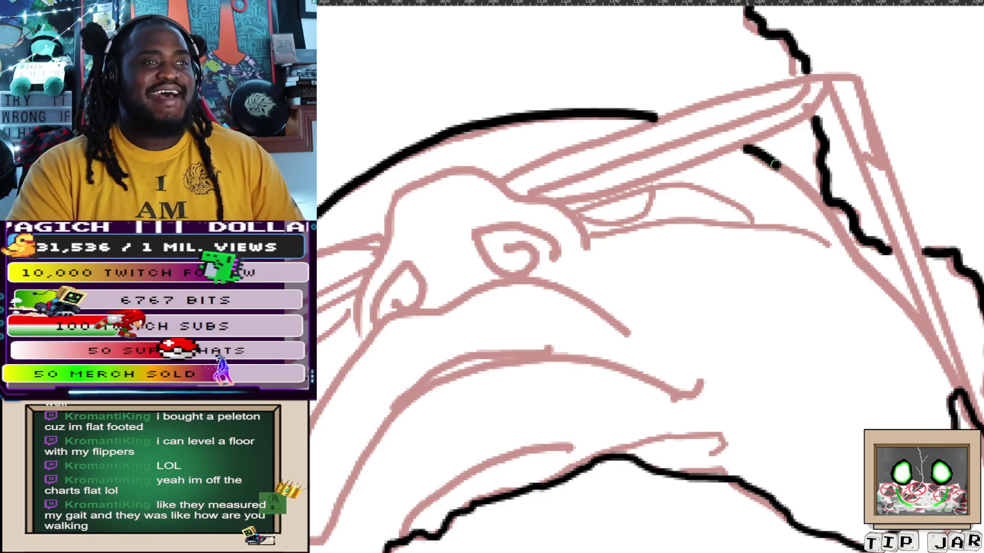
Ink two straight black lines along the length of the glasses arm
drag(747, 148, 843, 243)
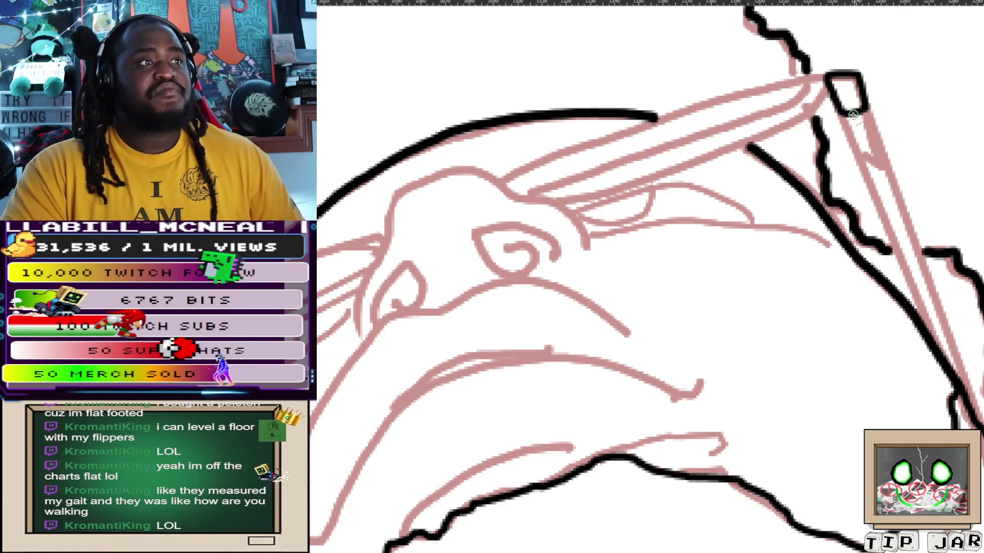
shift+click(940, 355)
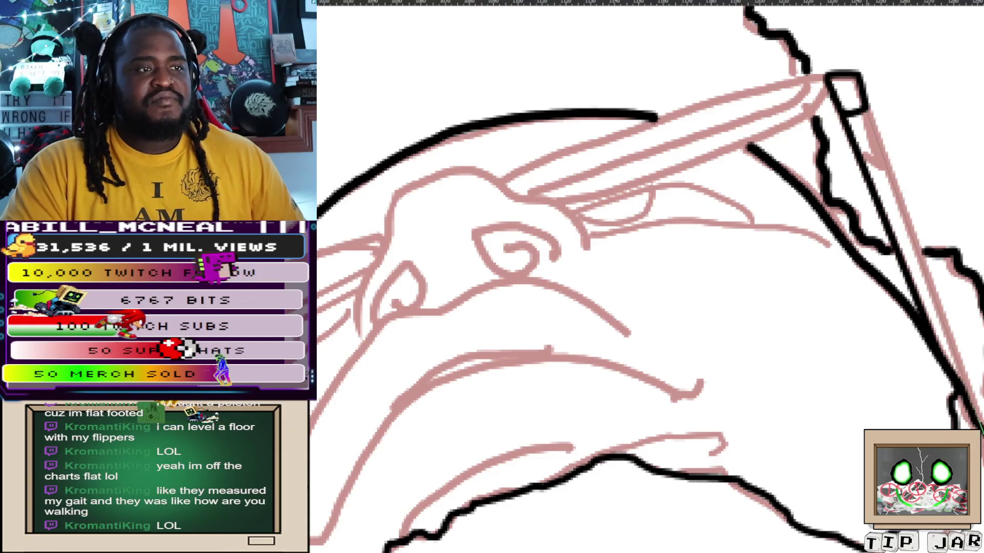
shift+click(974, 413)
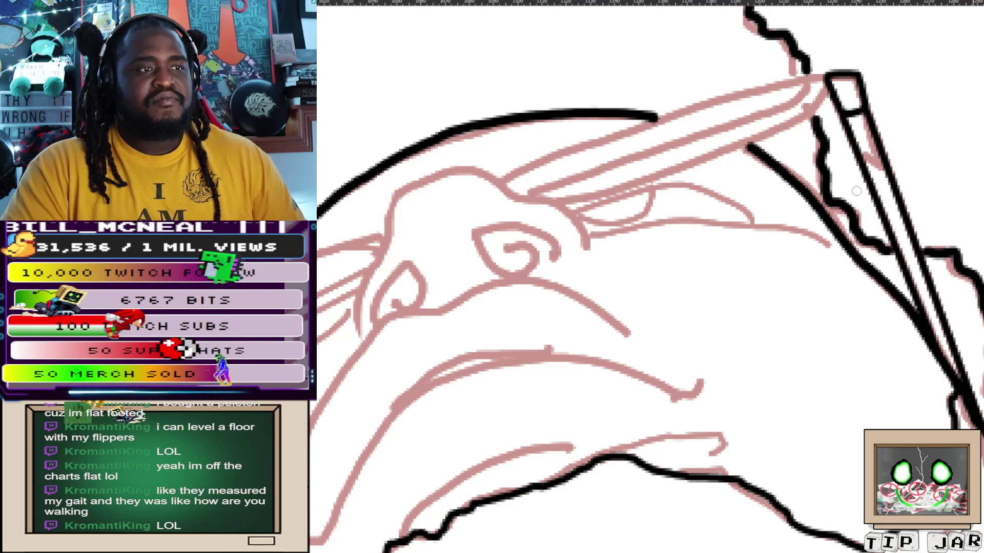
scroll(948, 176, left, 3)
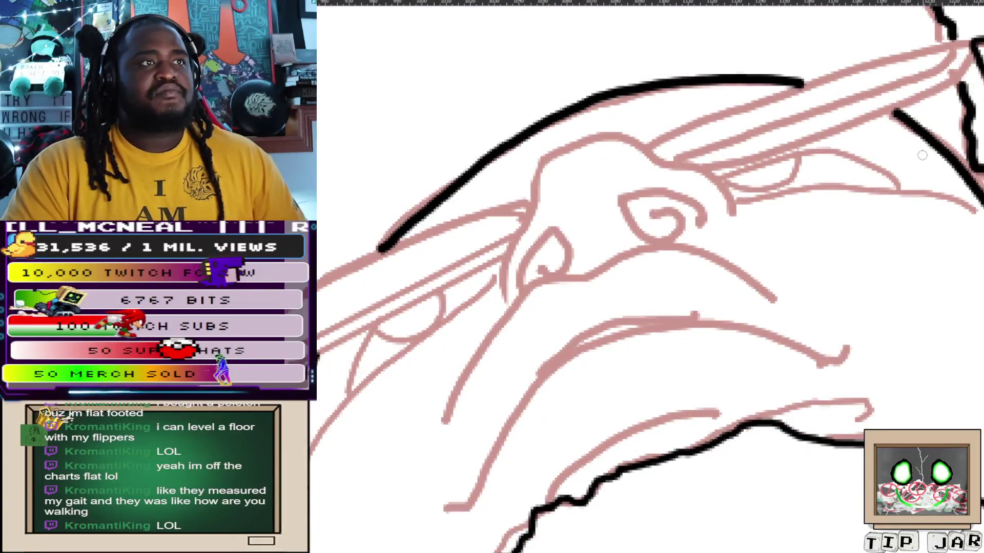
scroll(689, 182, left, 3)
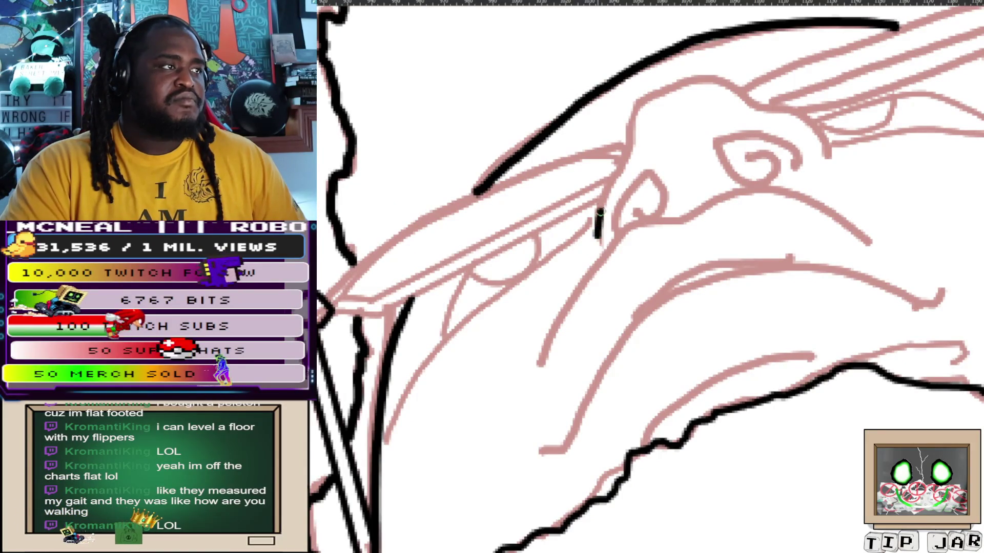
Ink the rounded top curve and end of the nose outline, redoing a missed stroke
drag(614, 178, 676, 84)
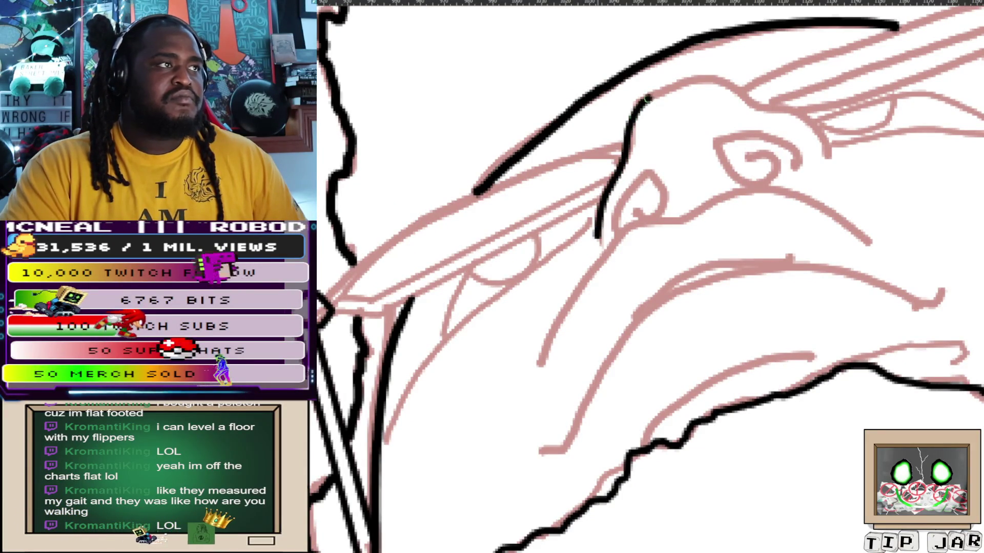
key(ctrl+z)
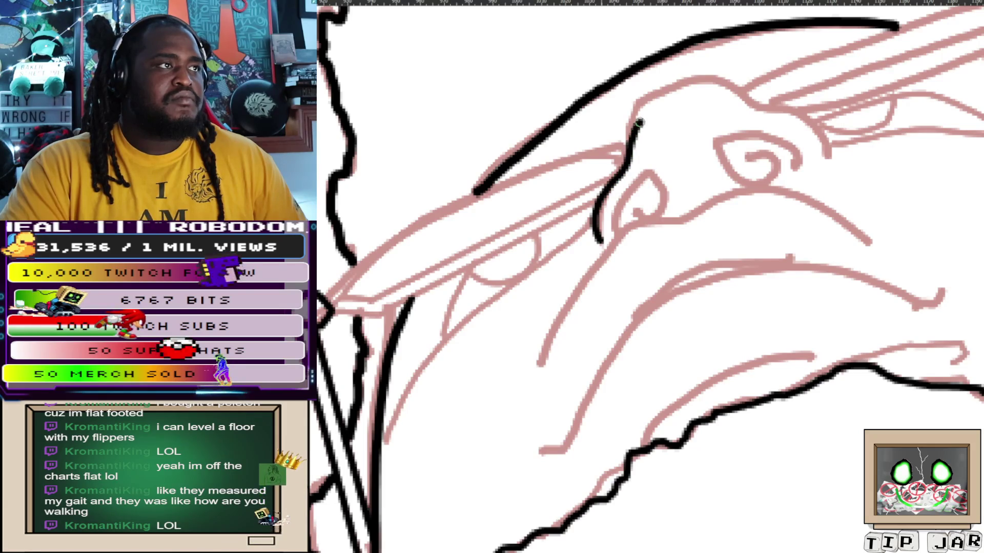
drag(638, 122, 769, 108)
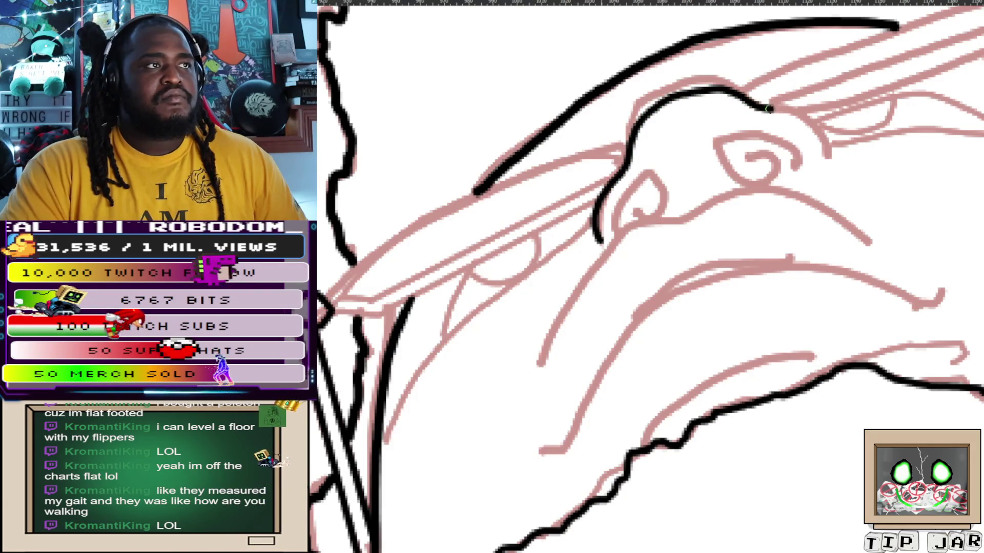
drag(822, 152, 826, 156)
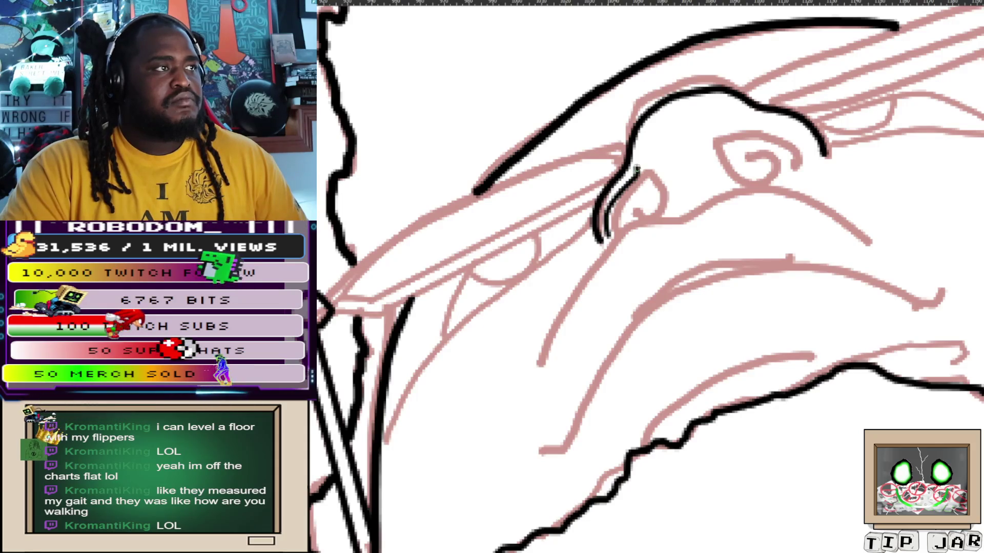
Ink the curve around the eye and close the nostril outline
mouse_move(636, 170)
mouse_down()
mouse_move(626, 219)
mouse_move(607, 196)
mouse_up()
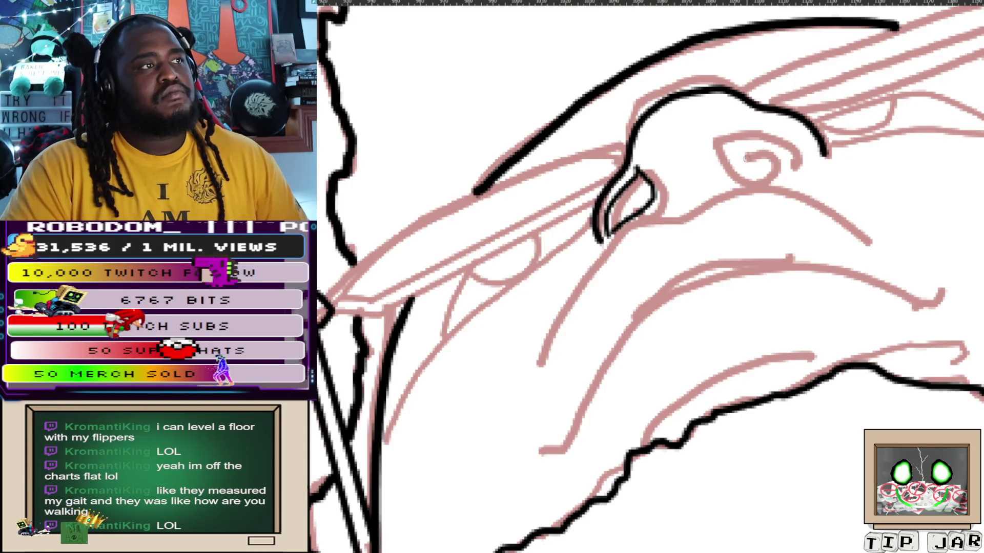
mouse_move(725, 141)
mouse_down()
mouse_move(727, 163)
mouse_move(821, 157)
mouse_up()
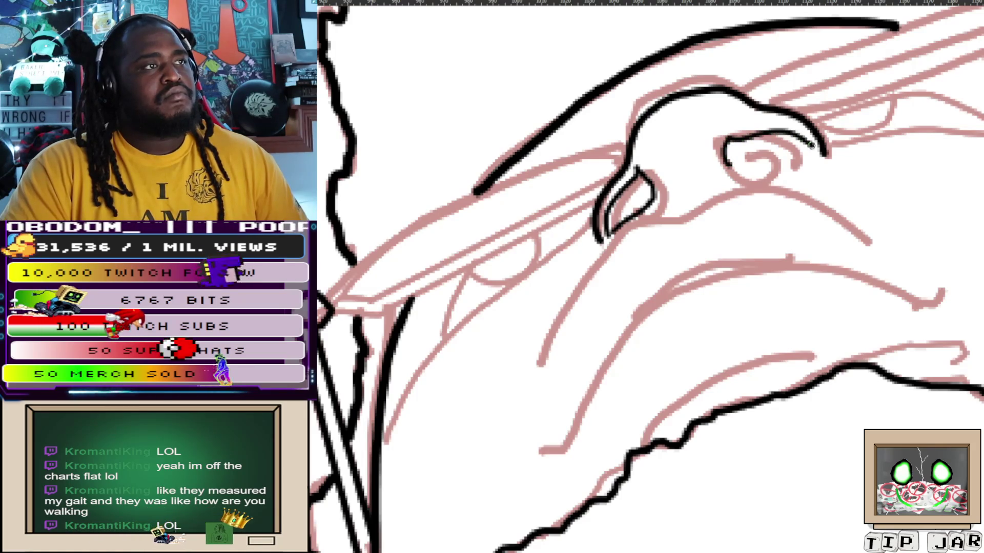
key(ctrl+z)
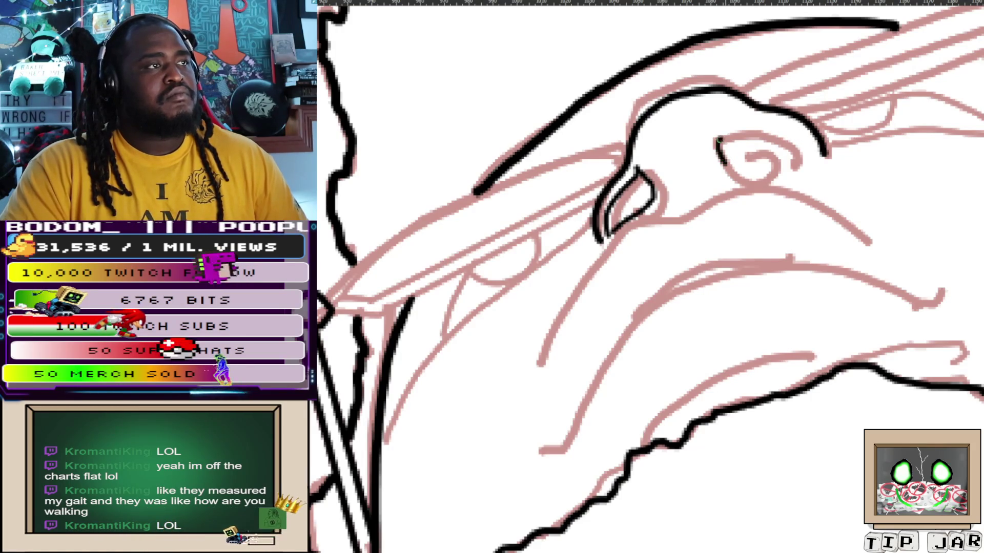
drag(787, 145, 723, 165)
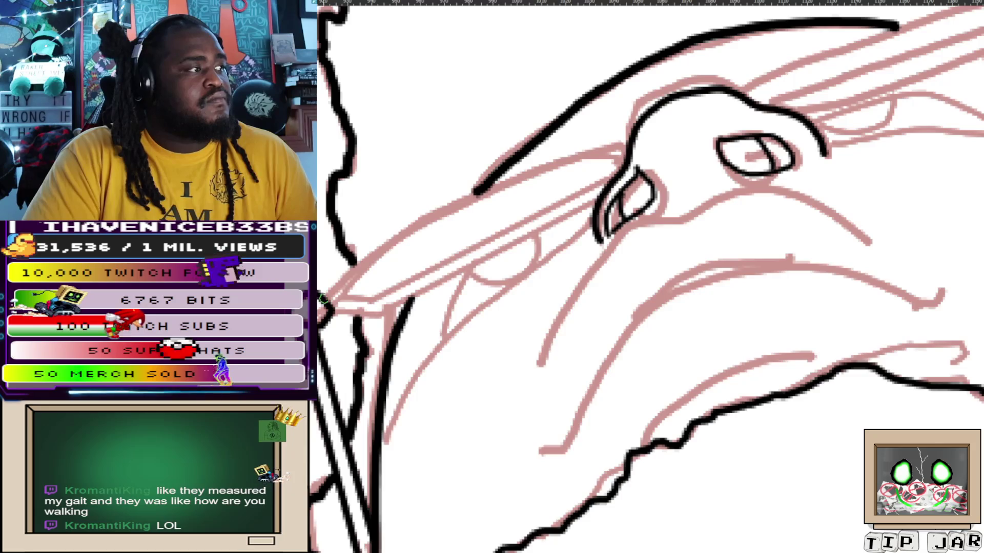
Commit a long straight black line along the upper edge after undone freehand attempts
drag(321, 301, 465, 196)
key(ctrl+z)
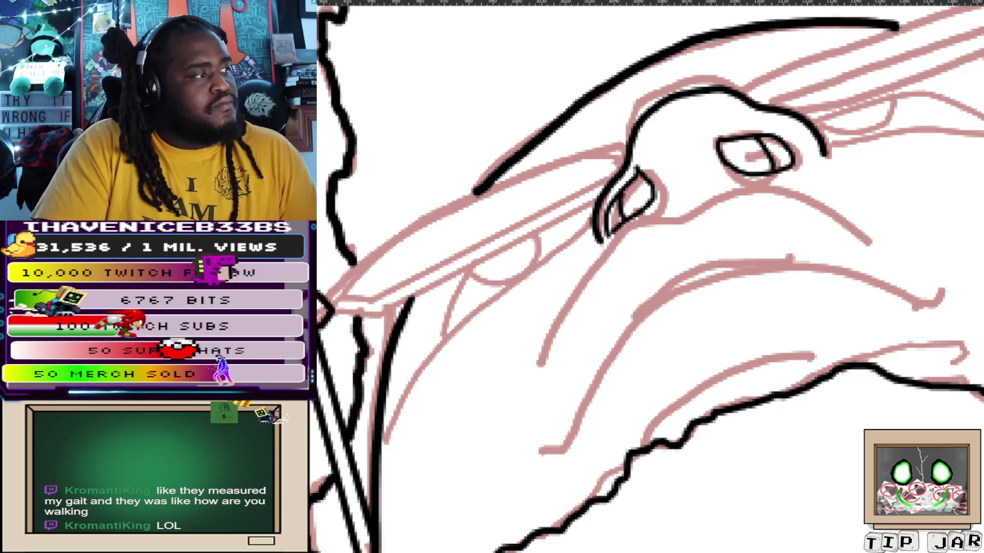
mouse_move(384, 257)
mouse_down()
mouse_move(492, 187)
mouse_move(513, 185)
mouse_up()
key(ctrl+z)
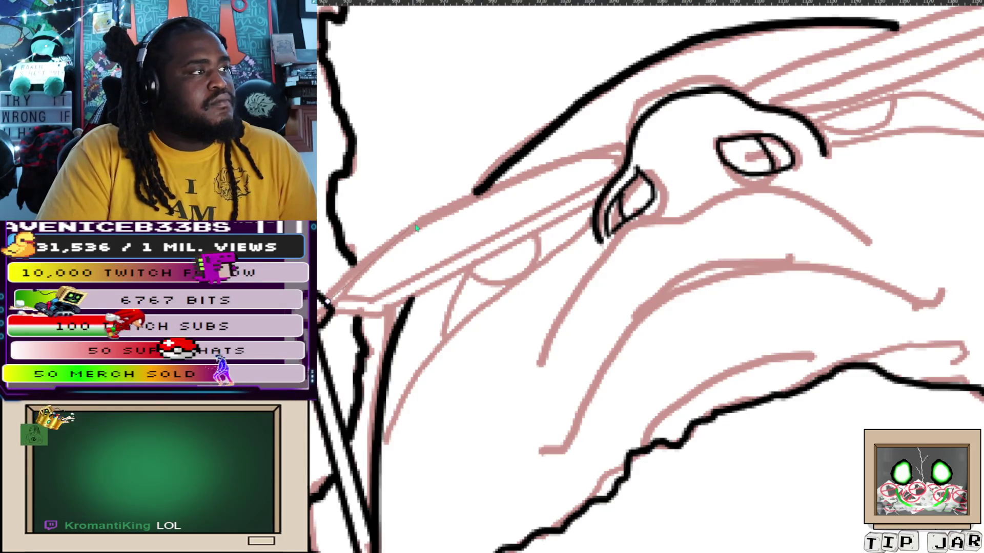
drag(368, 238, 582, 163)
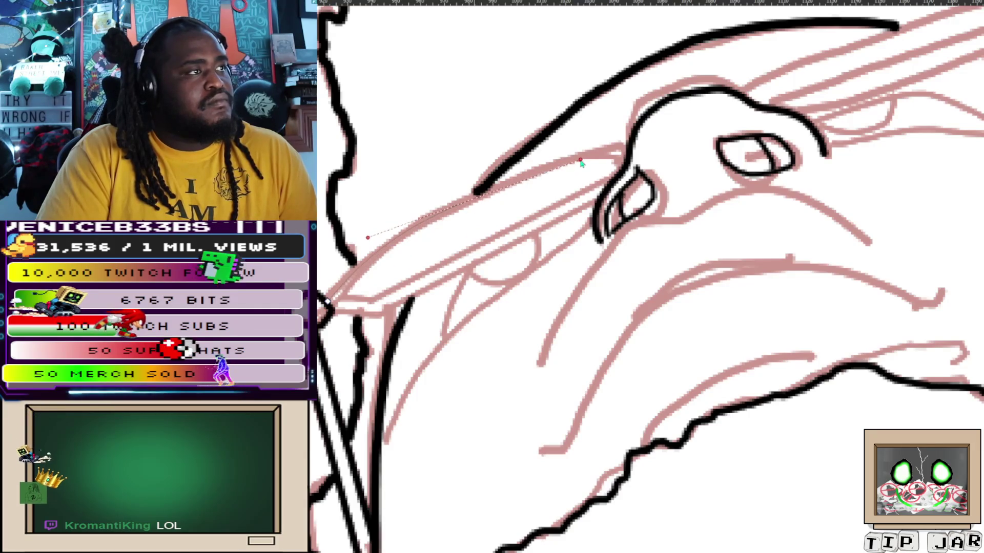
shift+click(619, 148)
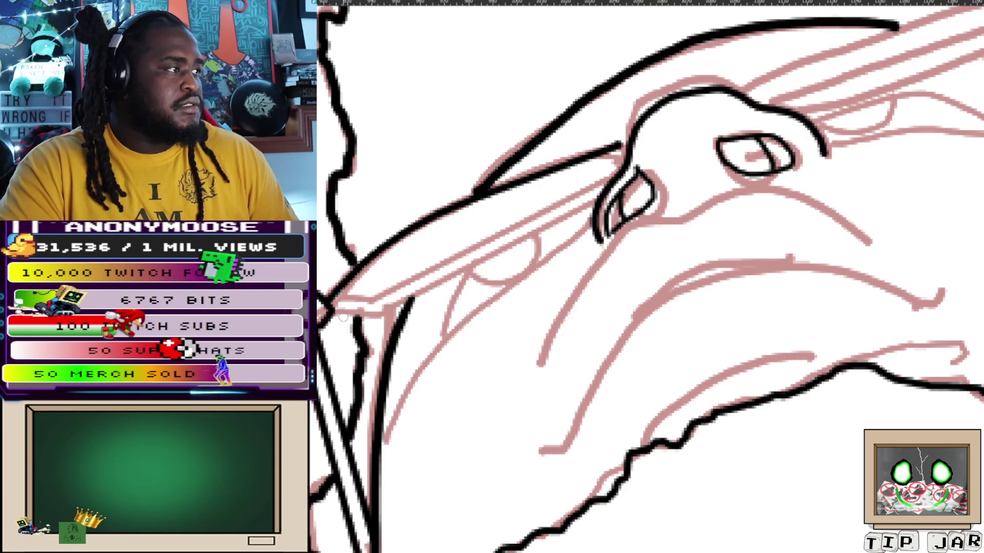
Draw the glasses arm's lower edge as a clean straight line, undoing diagonal attempts and one redo
drag(330, 310, 462, 263)
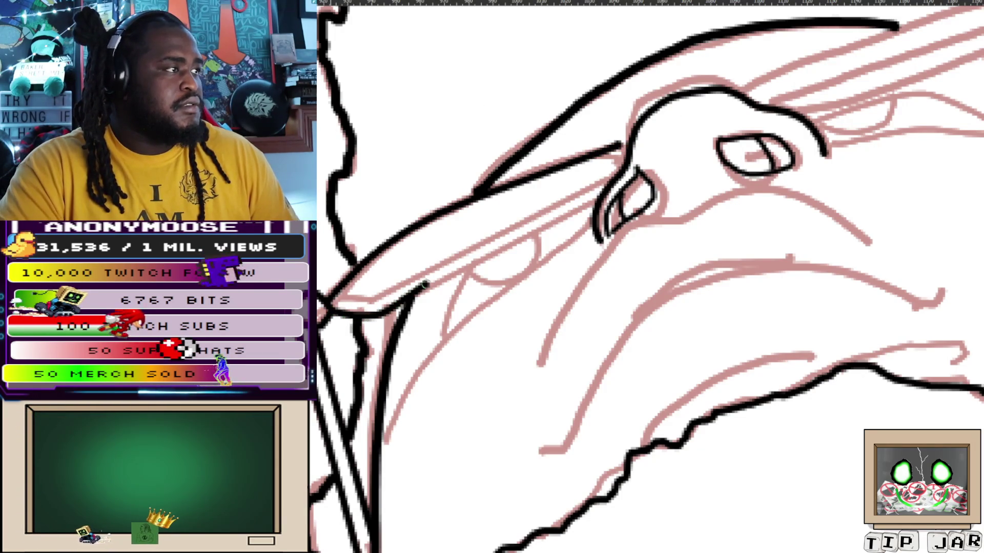
key(ctrl+z)
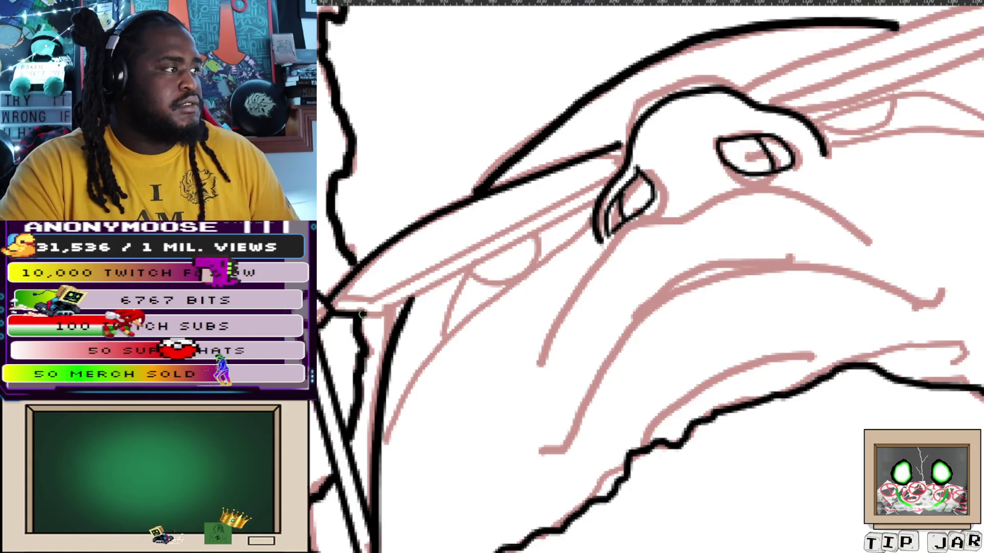
drag(331, 307, 496, 248)
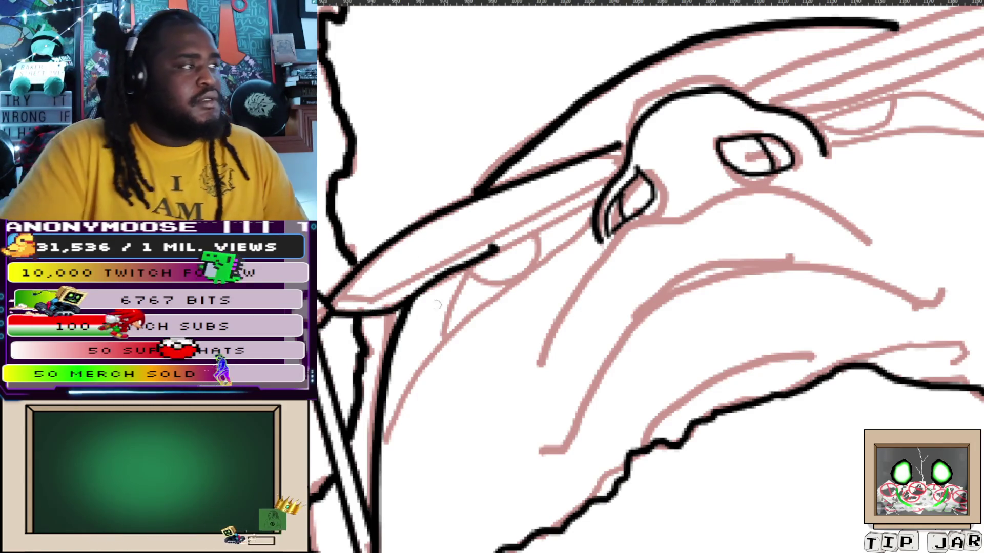
key(ctrl+z)
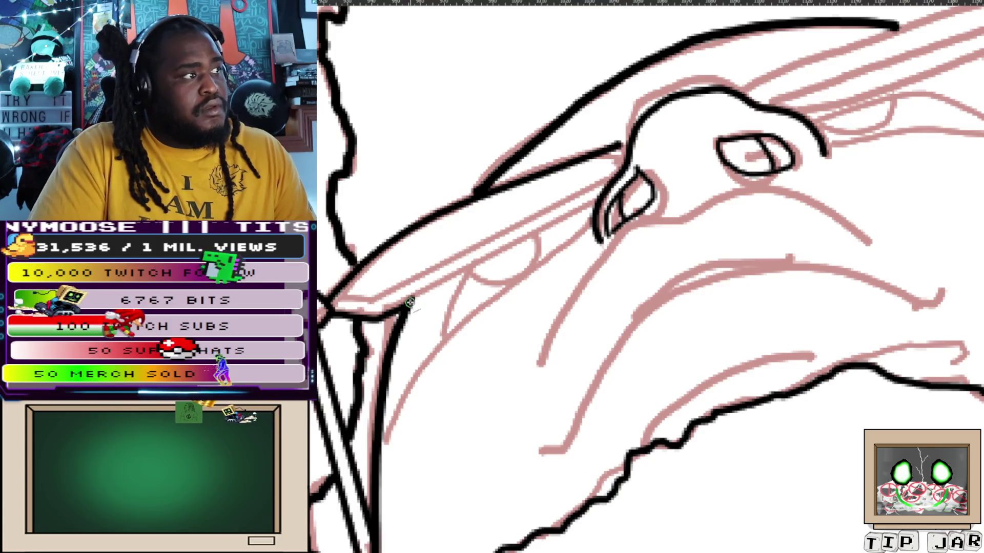
shift+click(596, 206)
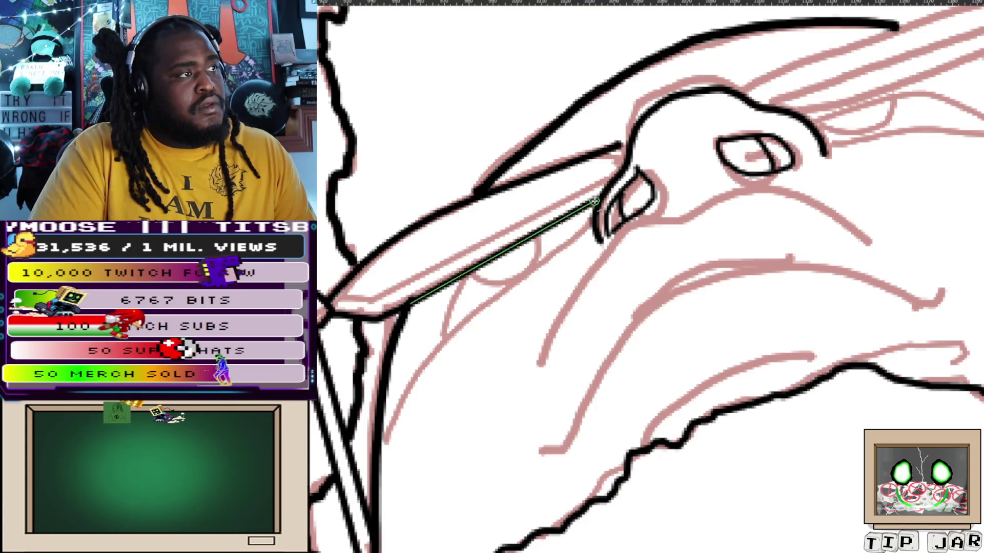
key(ctrl+z)
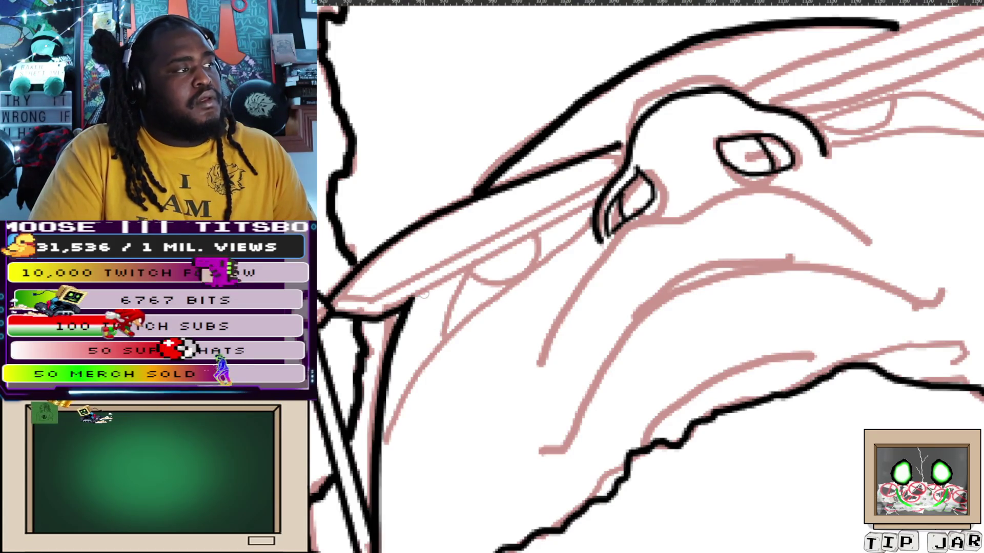
shift+click(596, 206)
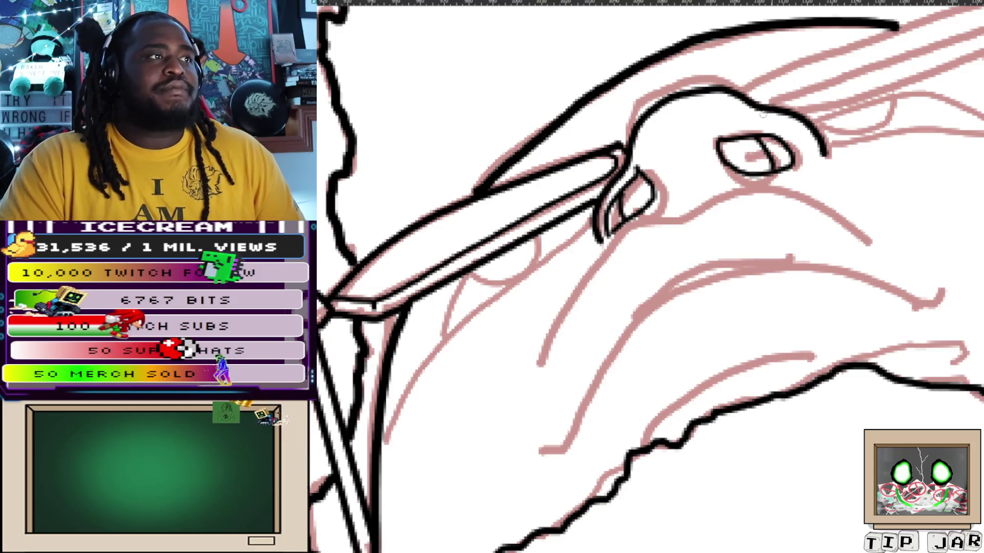
scroll(703, 228, down, 2)
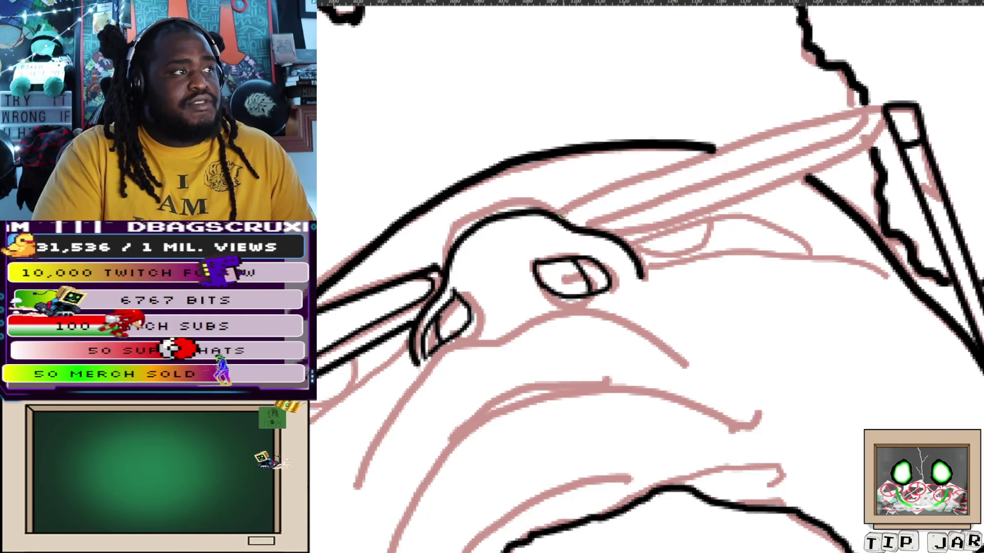
Ink the outer edge of the right glasses arm up to the hinge, retrying until it fits
mouse_move(559, 217)
mouse_down()
mouse_move(668, 165)
mouse_move(761, 142)
mouse_up()
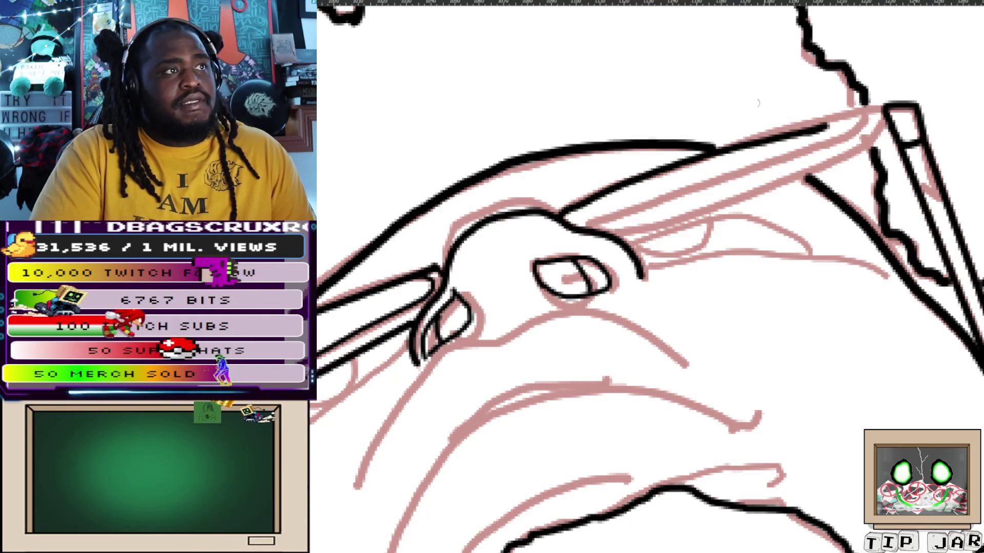
key(ctrl+z)
drag(559, 214, 684, 162)
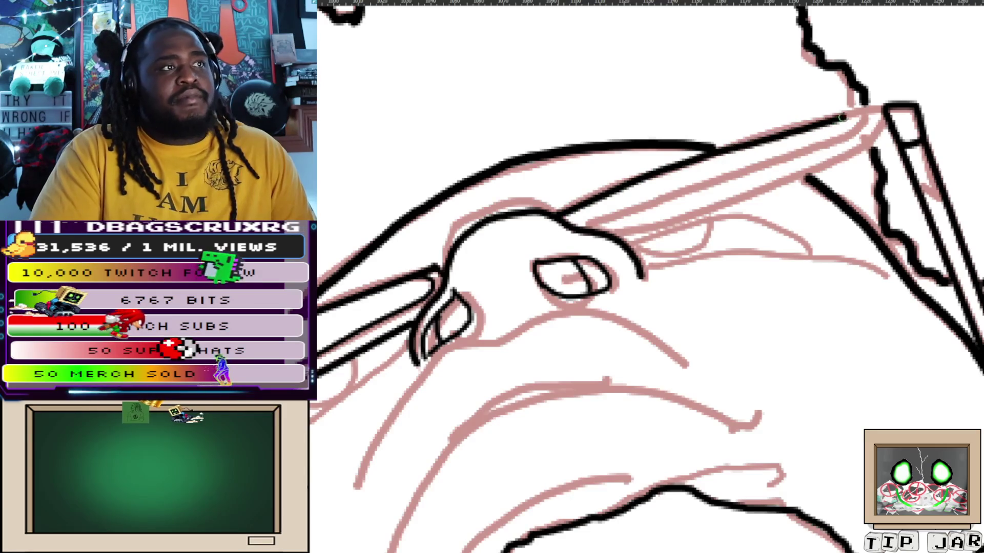
key(ctrl+z)
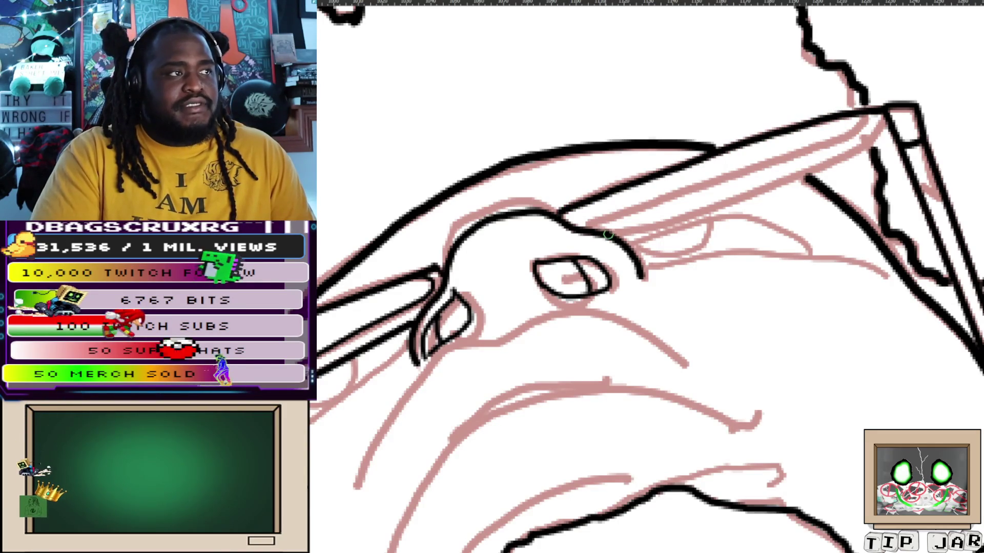
drag(604, 232, 772, 183)
key(ctrl+z)
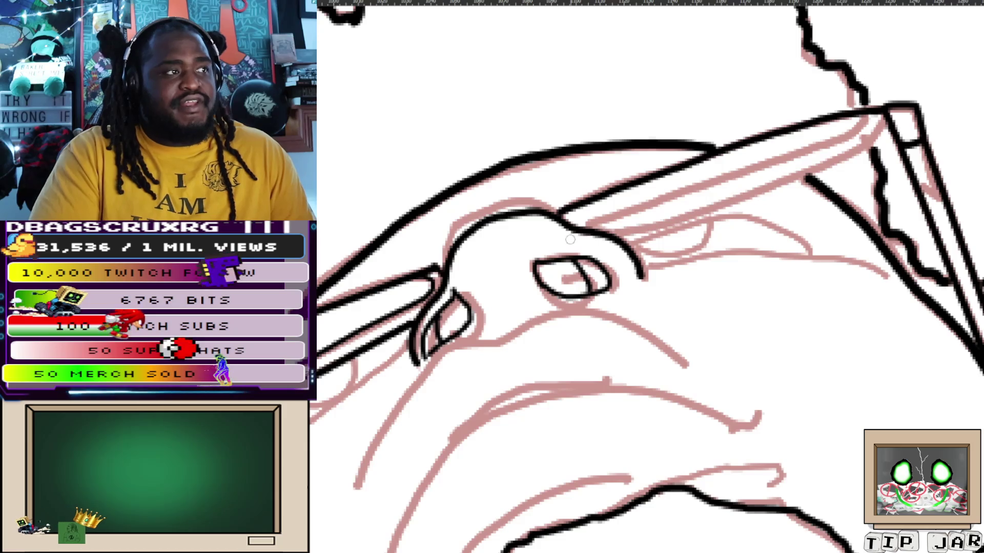
mouse_move(604, 233)
mouse_down()
mouse_move(807, 175)
mouse_move(880, 139)
mouse_up()
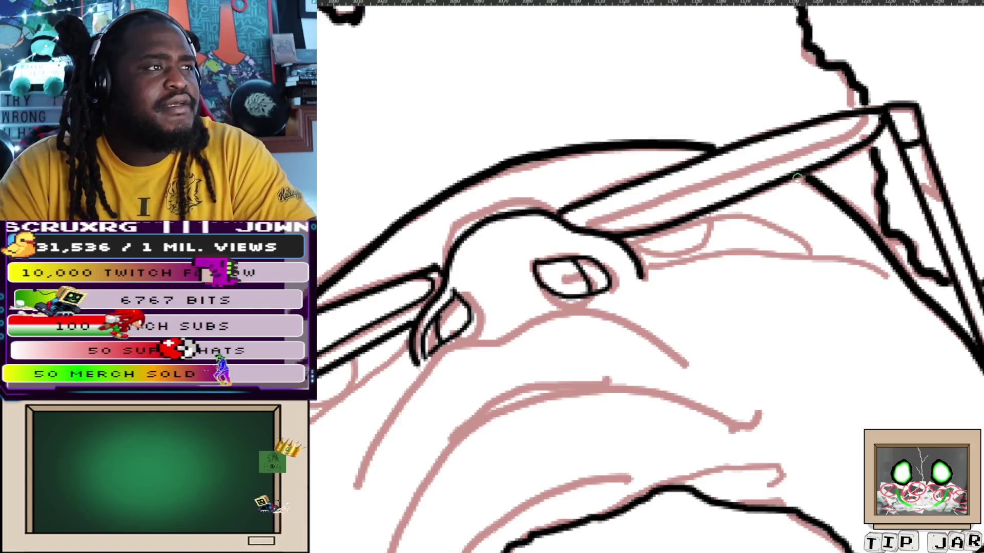
drag(810, 181, 847, 206)
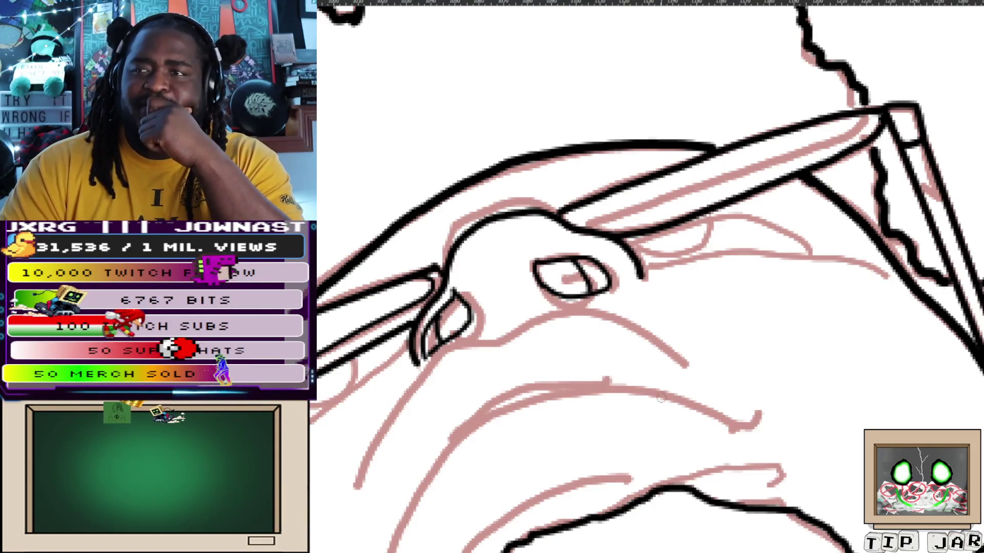
Attempt the inner edge of the right glasses arm and undo the stray stroke
drag(662, 389, 765, 390)
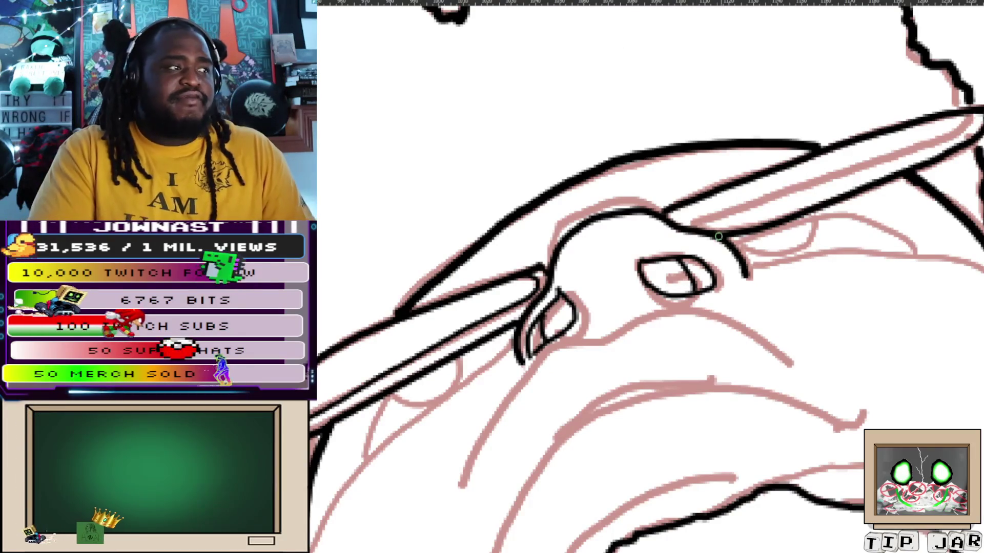
drag(719, 229, 837, 193)
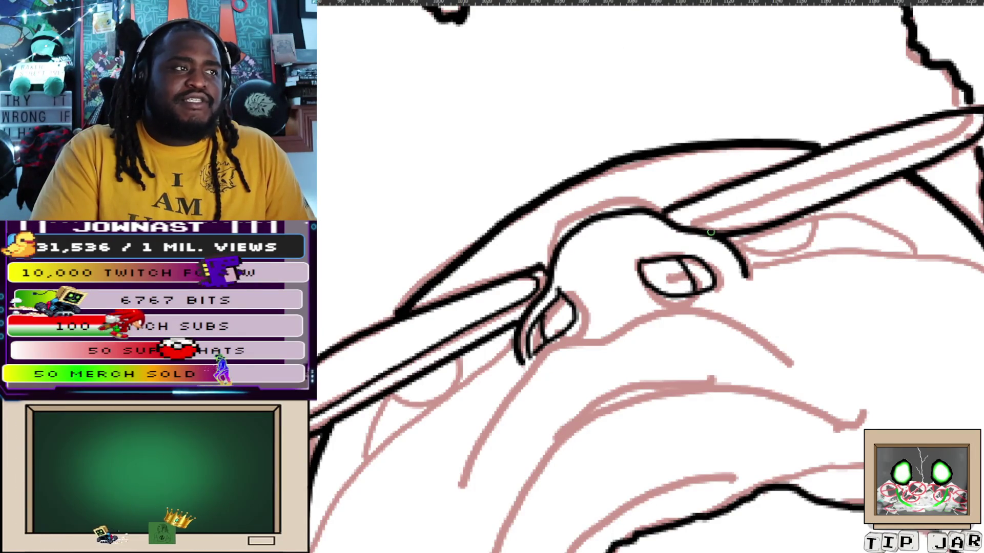
key(ctrl+z)
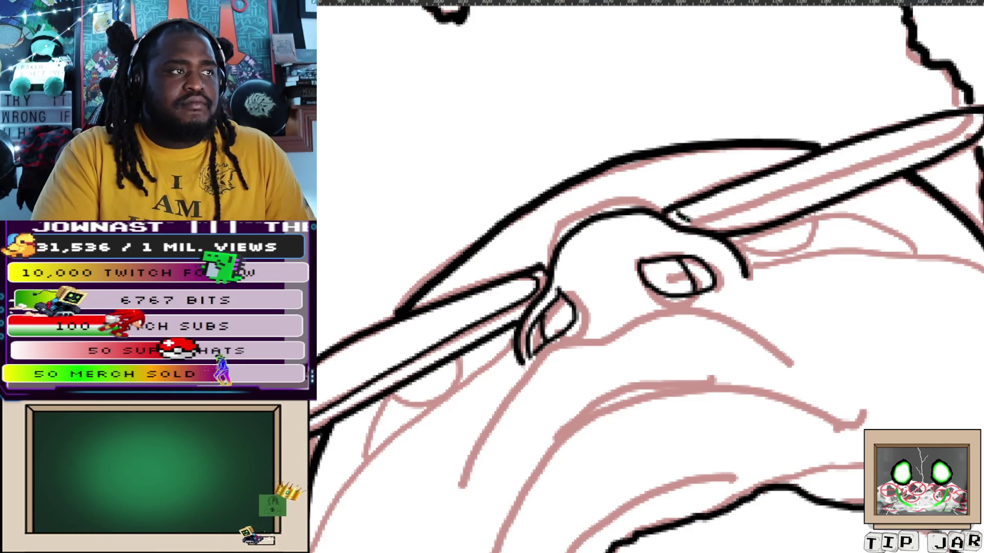
Redraw the inner edge of the glasses arm and toggle the red sketch to check the inks
drag(695, 222, 911, 154)
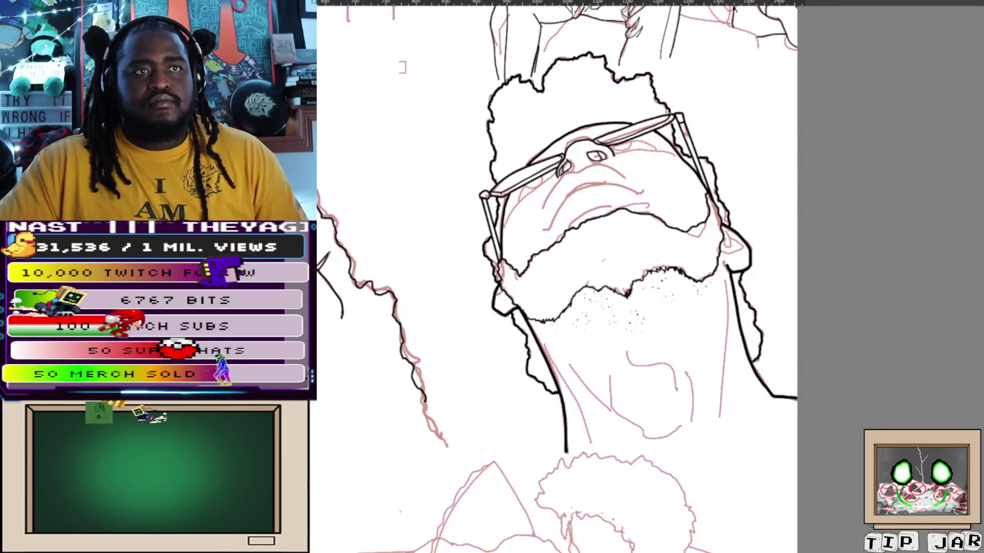
key(ctrl+h)
key(ctrl+h)
key(ctrl+h)
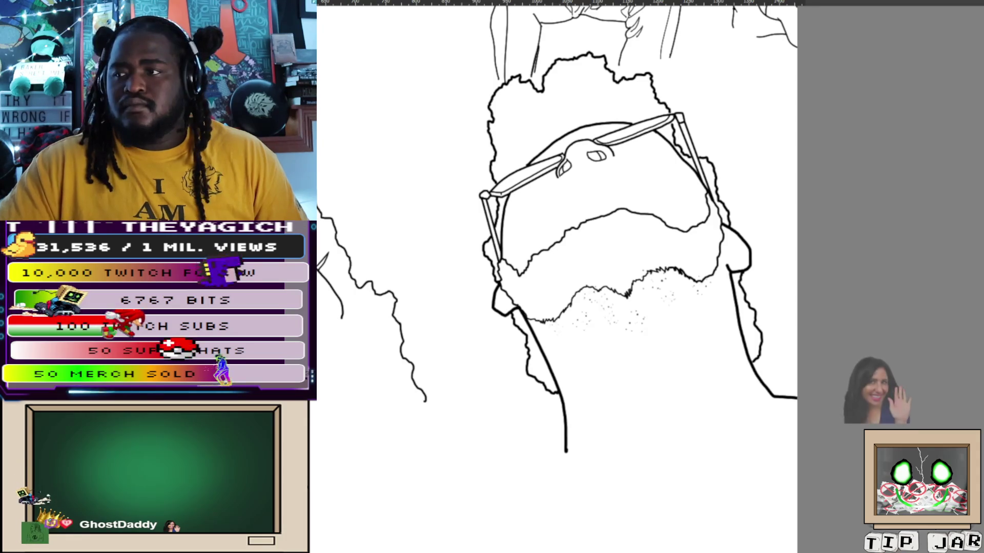
key(ctrl+h)
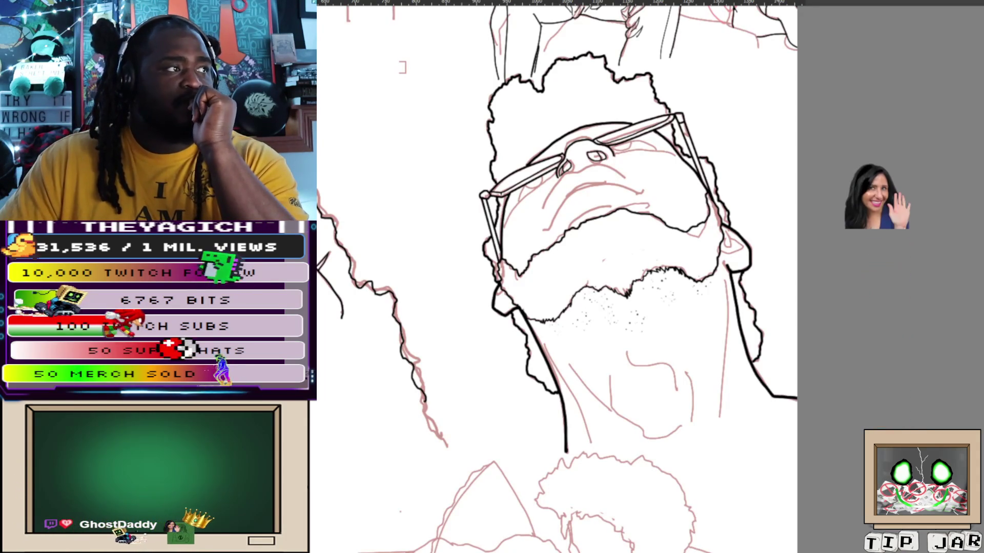
key(ctrl+h)
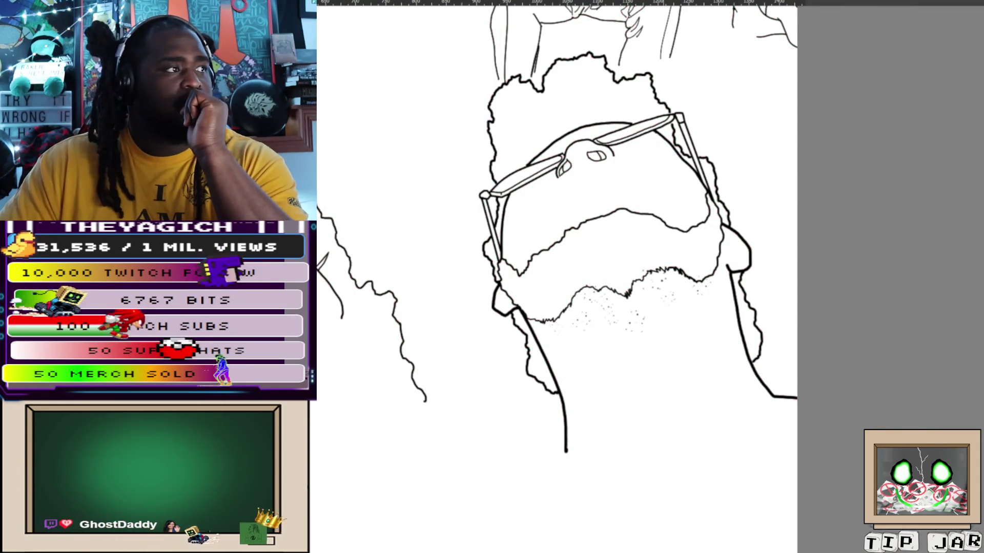
scroll(567, 172, up, 5)
scroll(568, 173, down, 5)
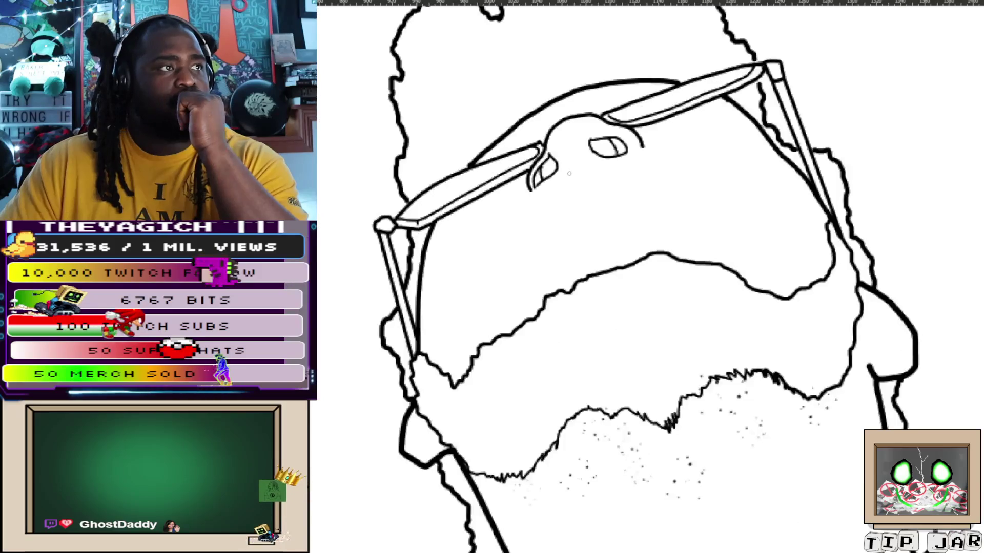
scroll(568, 174, up, 6)
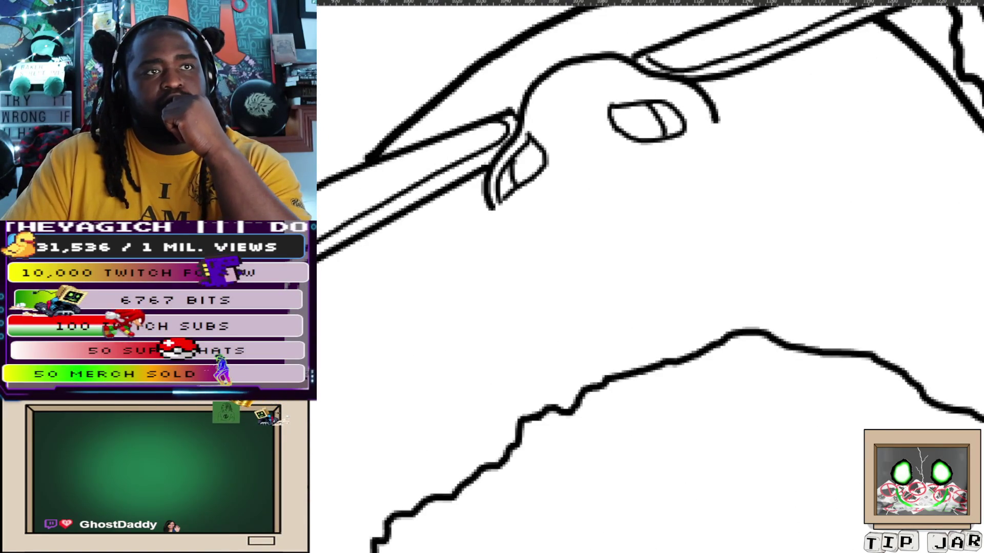
key(ctrl+h)
Replace the thick inner line with a thinner black one along the glasses arm
drag(714, 247, 693, 329)
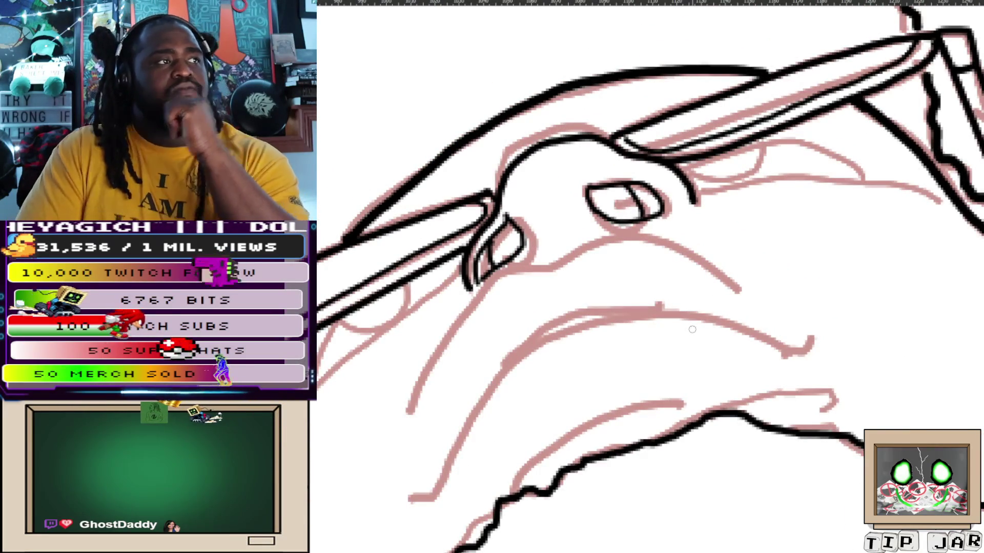
key(ctrl+z)
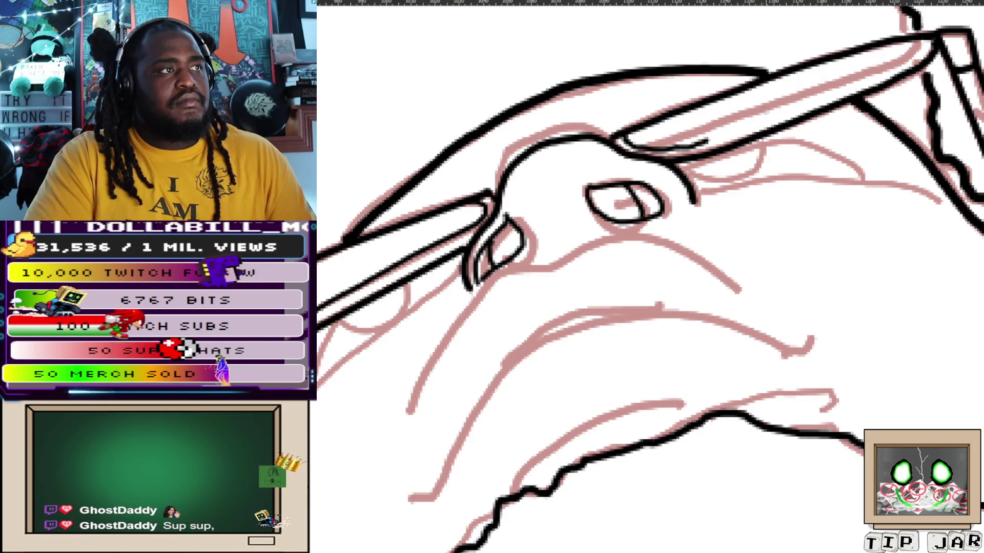
drag(704, 143, 896, 70)
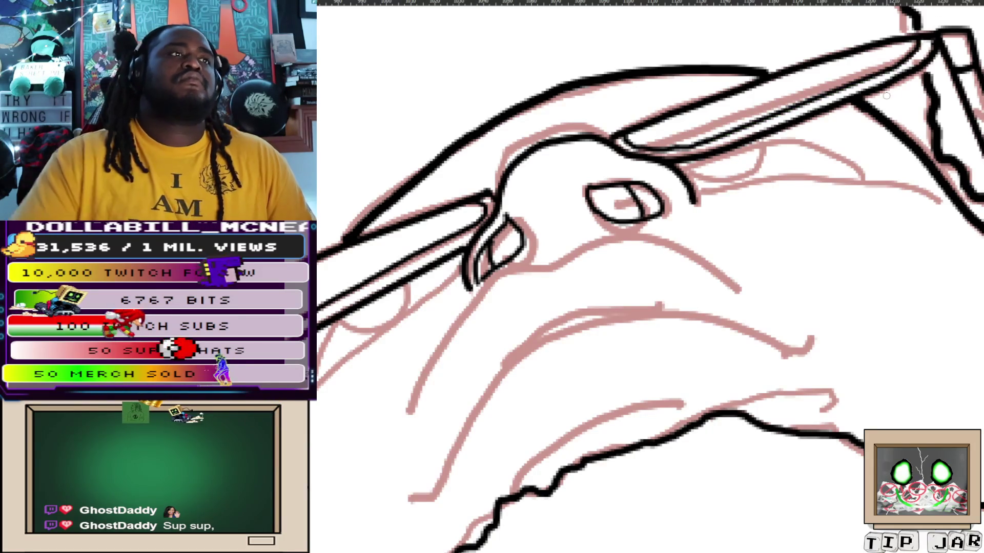
key(ctrl+minus)
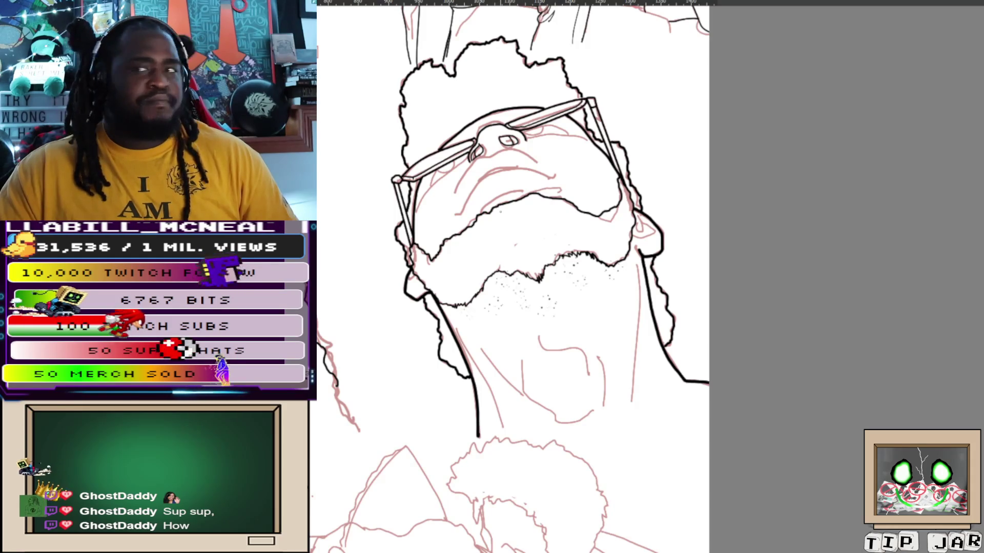
mouse_move(507, 277)
mouse_down()
mouse_move(654, 292)
mouse_move(768, 331)
mouse_up()
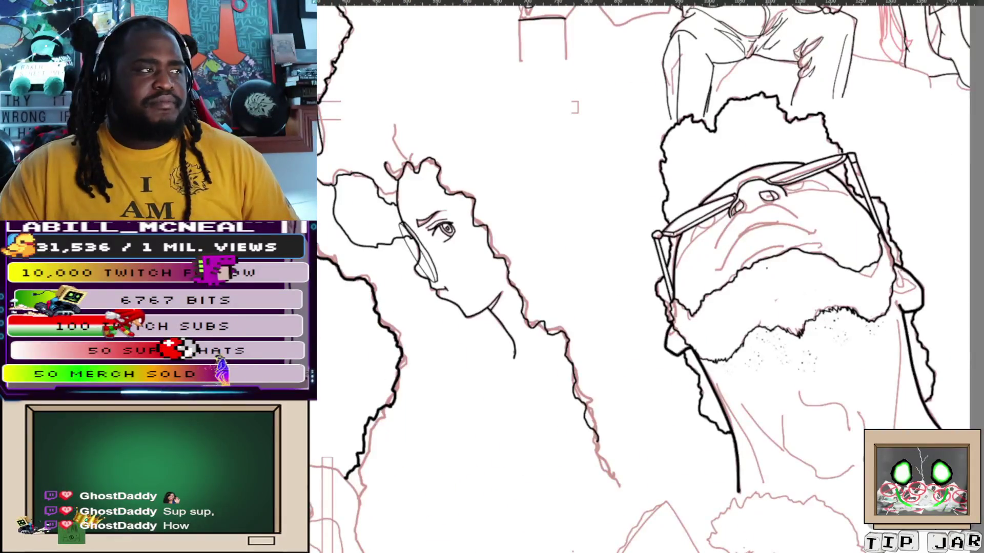
scroll(764, 269, up, 5)
scroll(765, 268, down, 2)
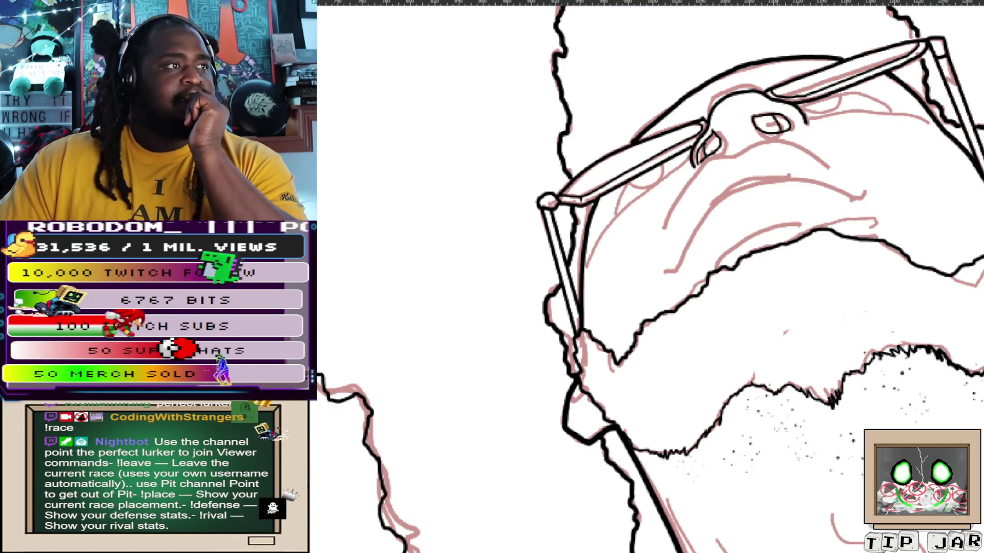
scroll(746, 338, up, 2)
scroll(627, 296, up, 1)
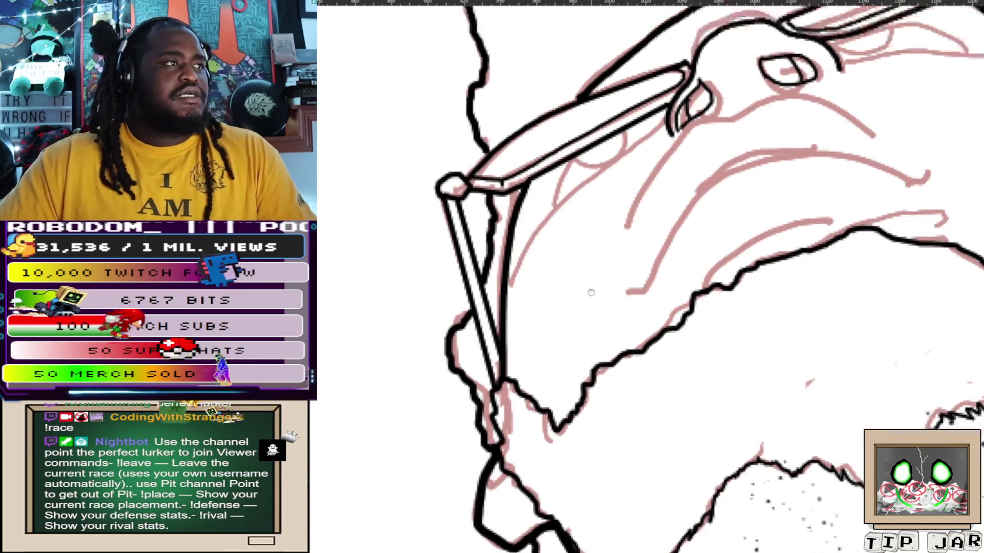
scroll(566, 257, up, 1)
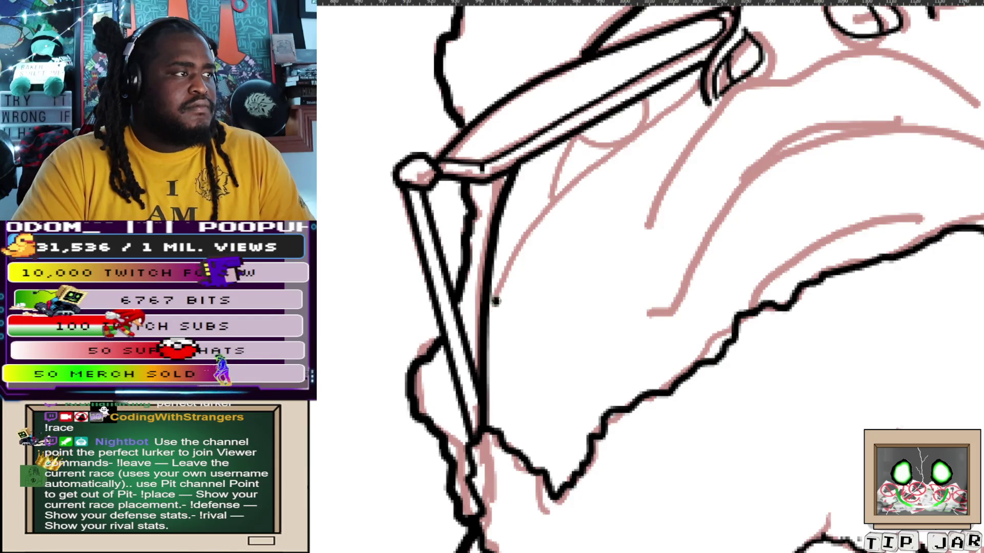
Try inking the side contour of the face, undoing the overlong attempts
key(ctrl+z)
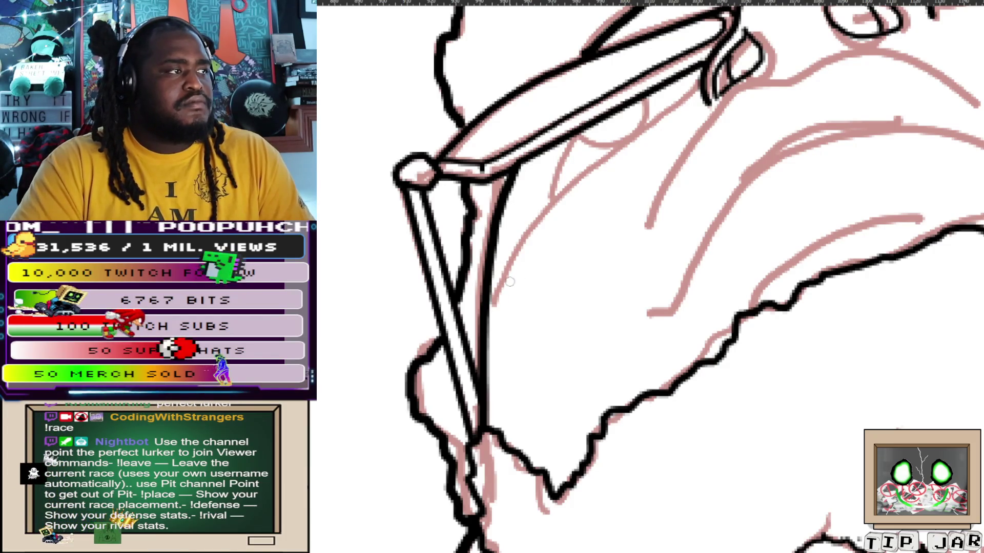
drag(496, 301, 602, 154)
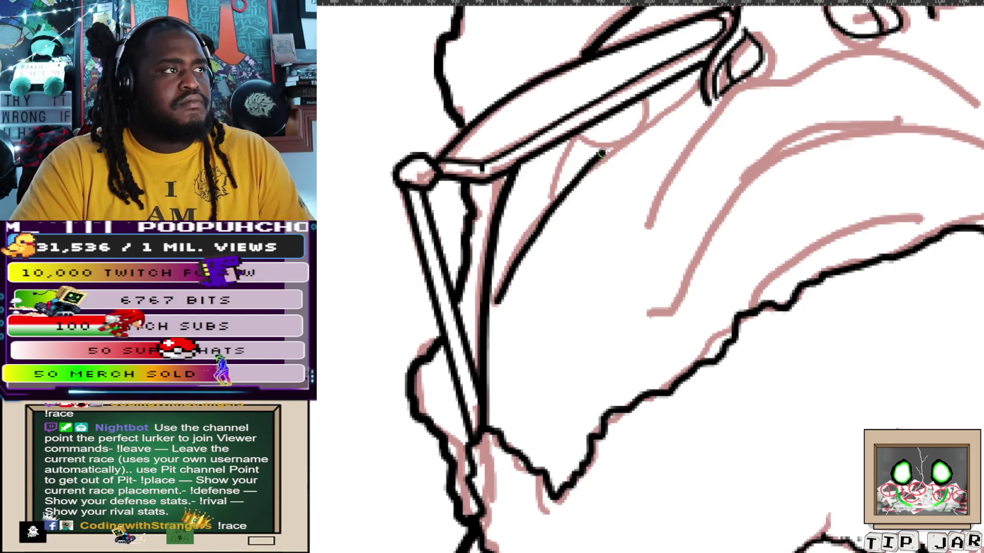
key(ctrl+z)
drag(496, 302, 604, 158)
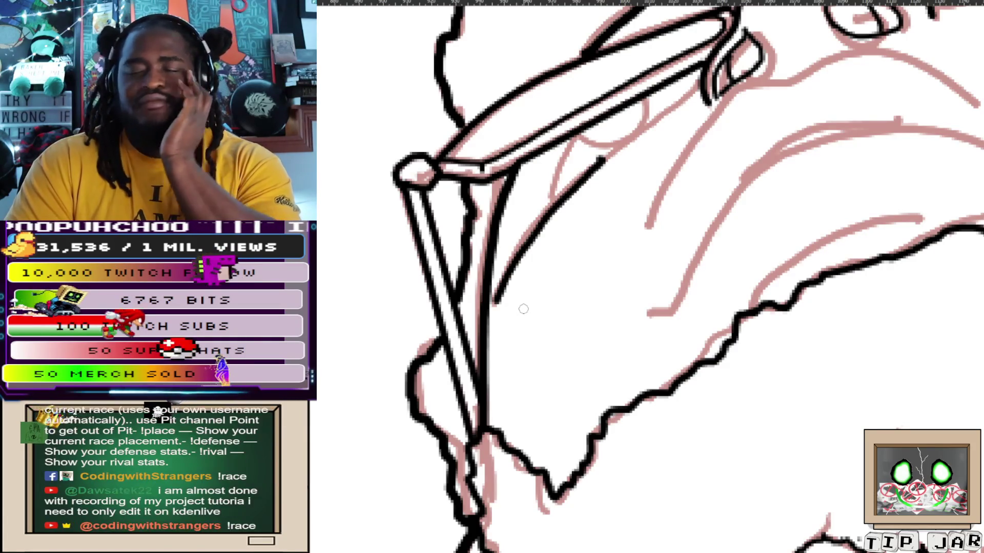
key(ctrl+z)
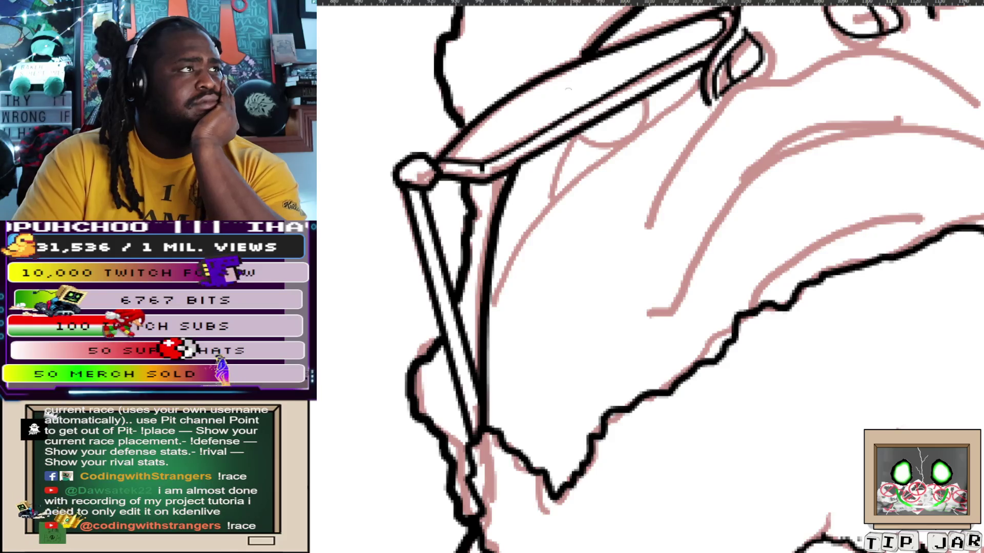
Ink a short black line over the sketch stroke below the glasses, discarding longer versions
drag(493, 304, 517, 254)
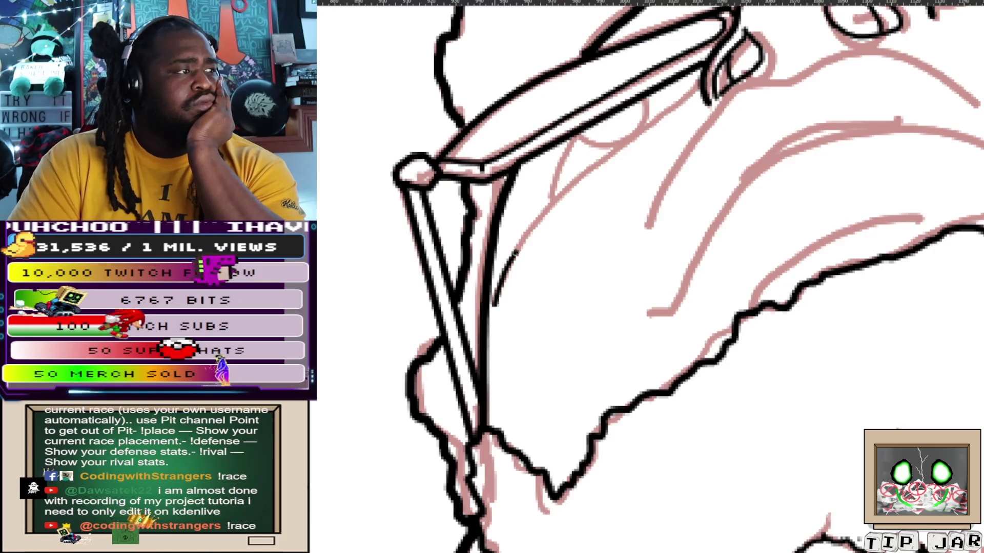
drag(654, 116, 505, 254)
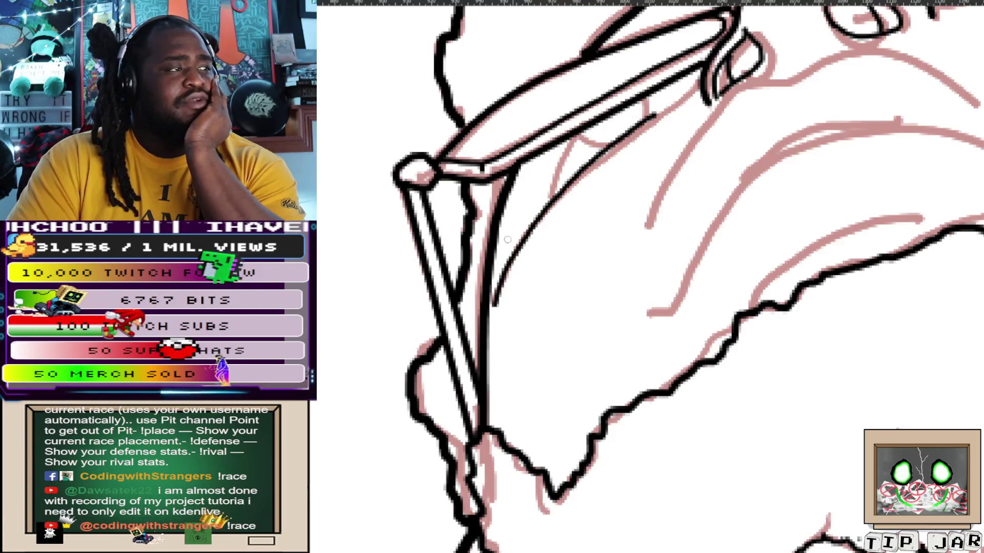
key(ctrl+z)
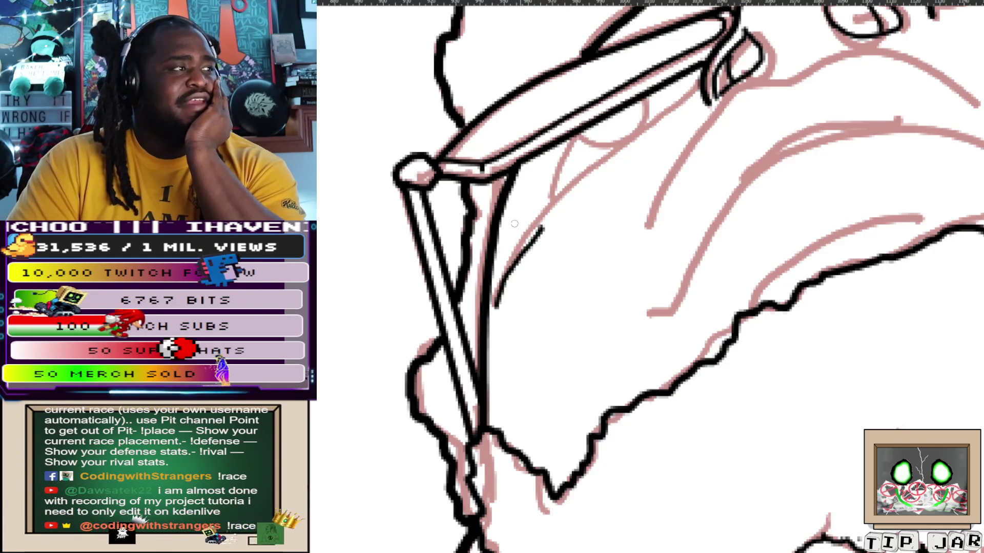
key(ctrl+z)
drag(493, 304, 632, 127)
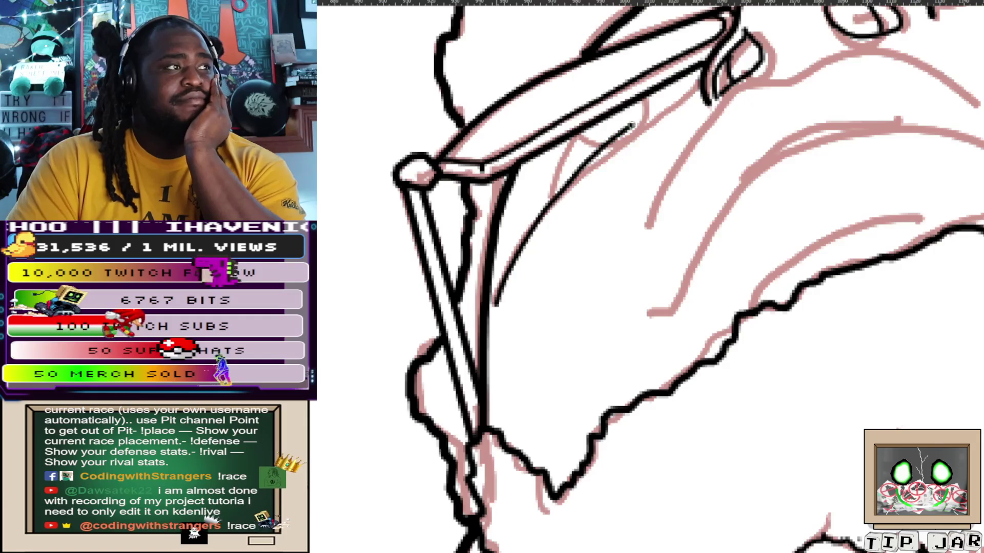
key(ctrl+z)
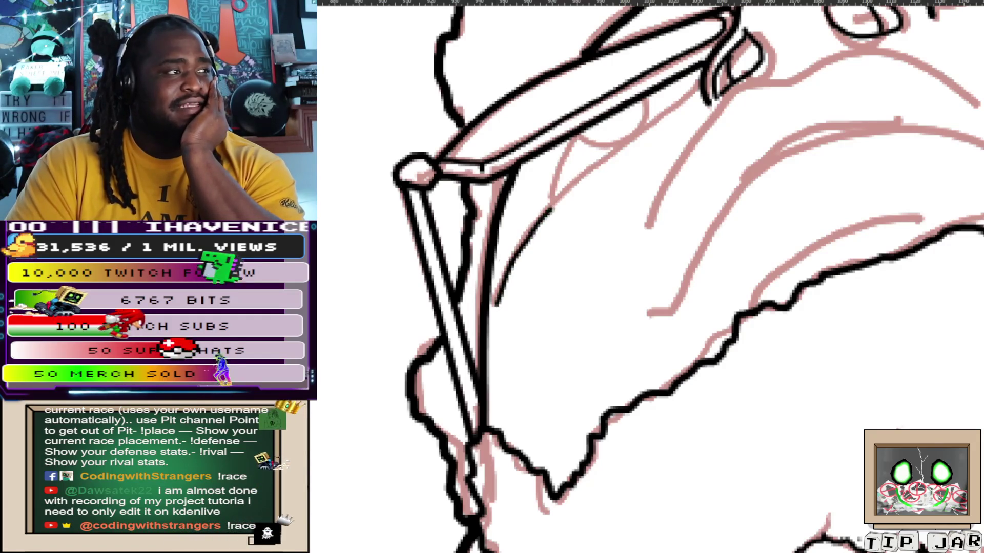
key(ctrl+z)
drag(494, 305, 527, 244)
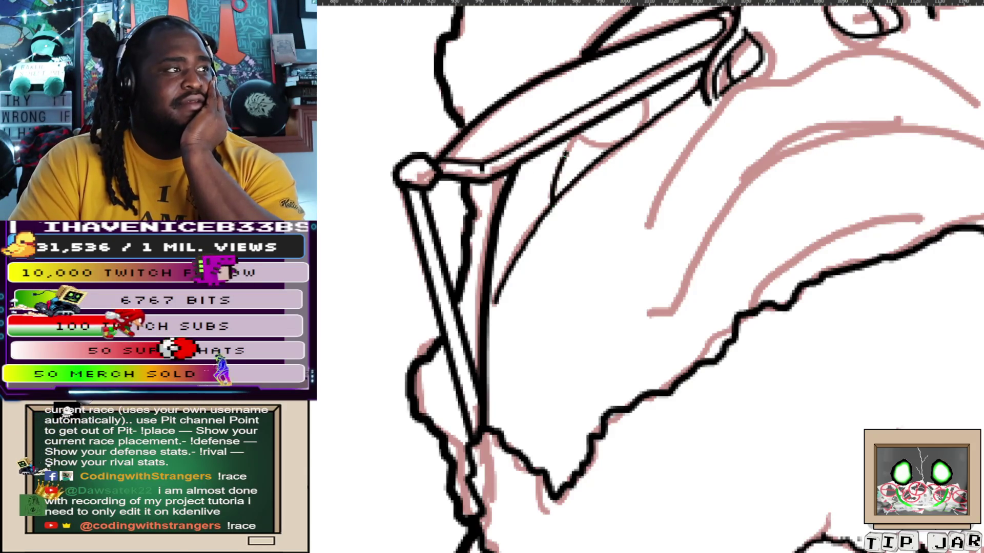
mouse_move(647, 277)
mouse_down()
mouse_move(661, 323)
mouse_move(507, 288)
mouse_up()
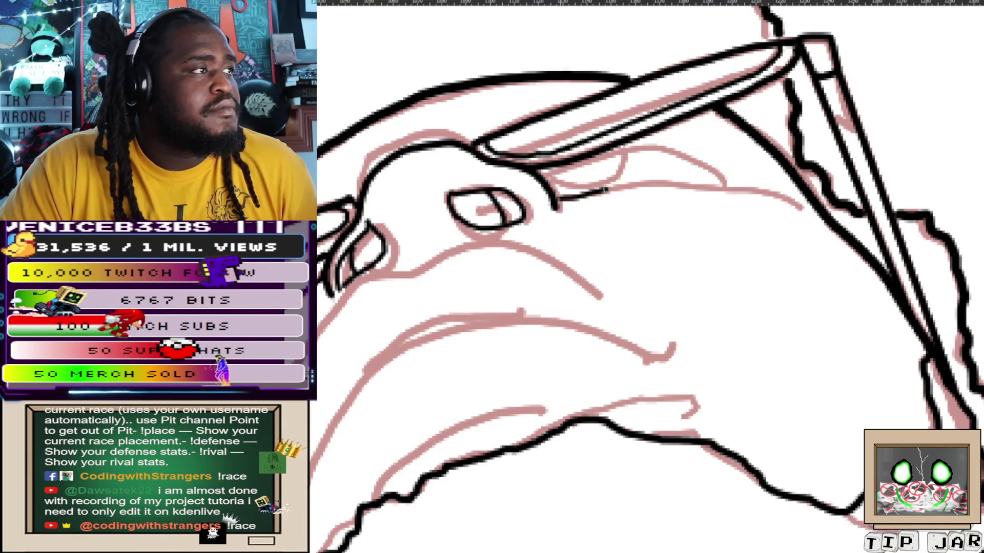
Ink the fold line beside the eye, then mirror the canvas view to check it
drag(560, 197, 761, 191)
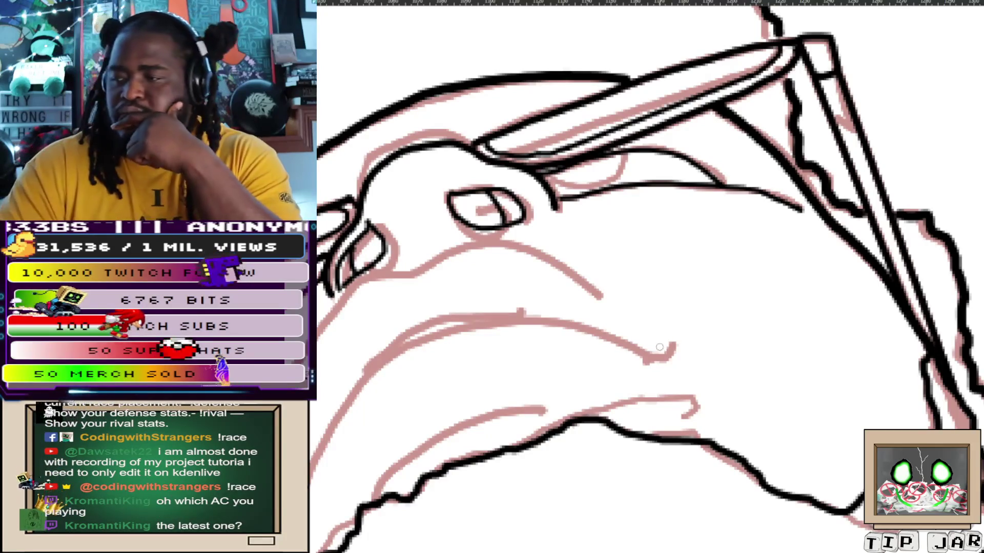
drag(663, 364, 383, 273)
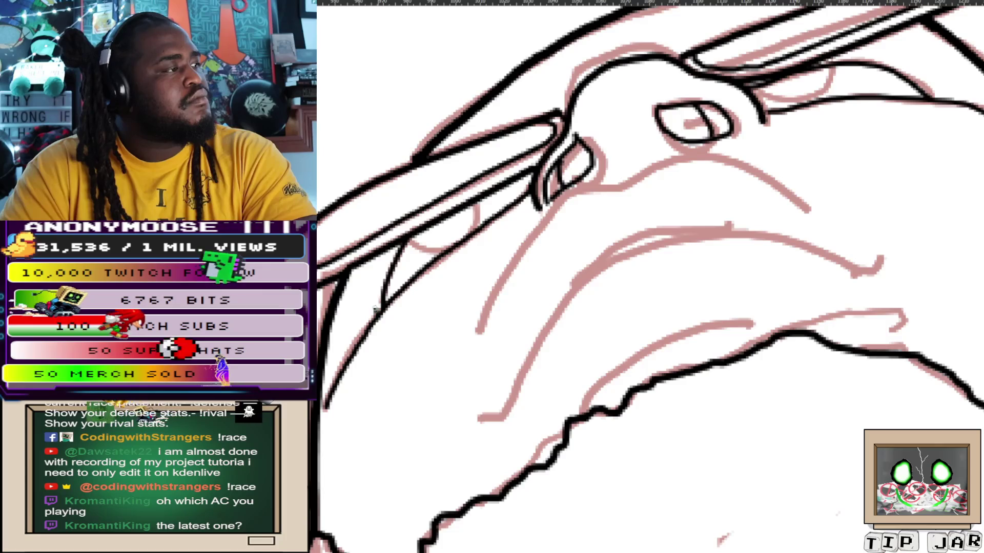
scroll(686, 189, down, 3)
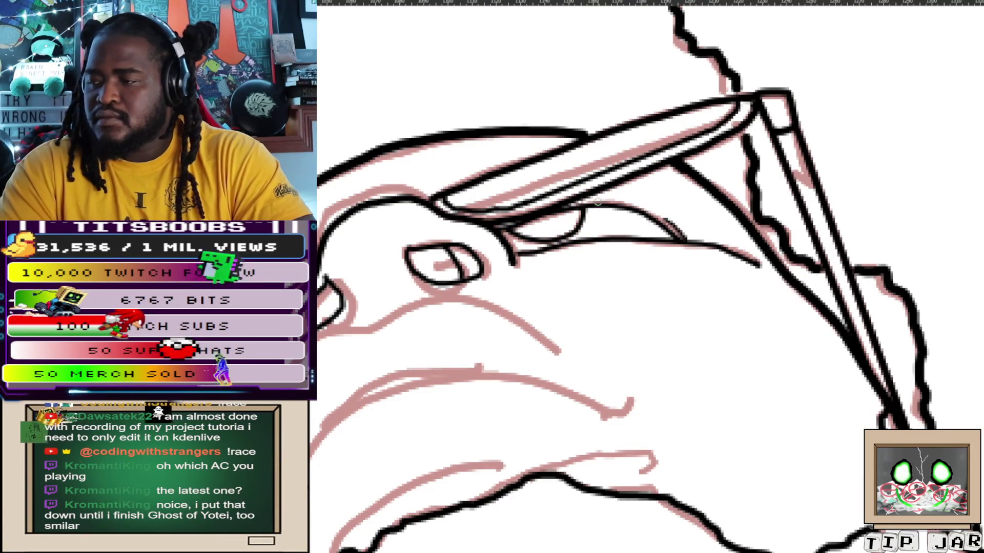
key(m)
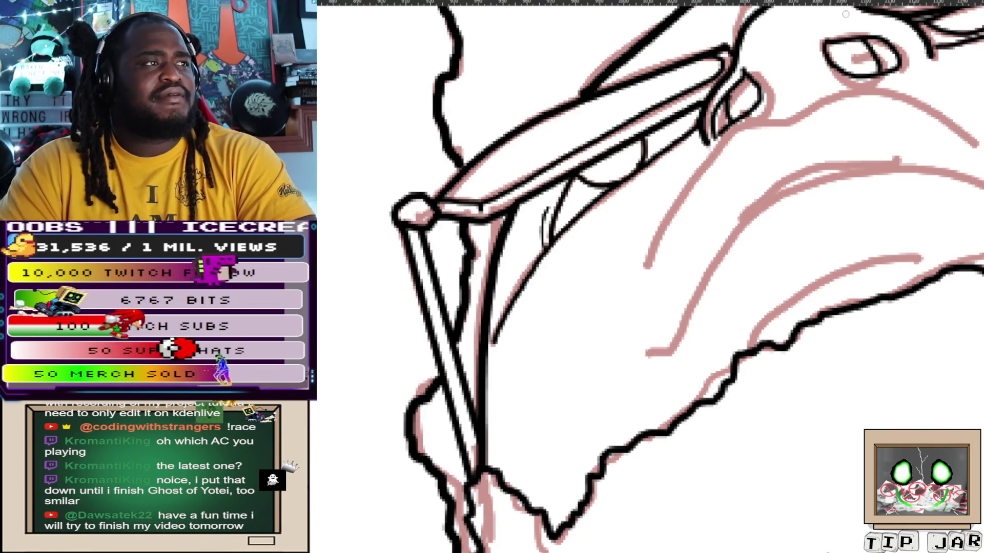
Add a short ink mark by the nose and ink the sketched cheek curve cleanly
drag(845, 15, 645, 228)
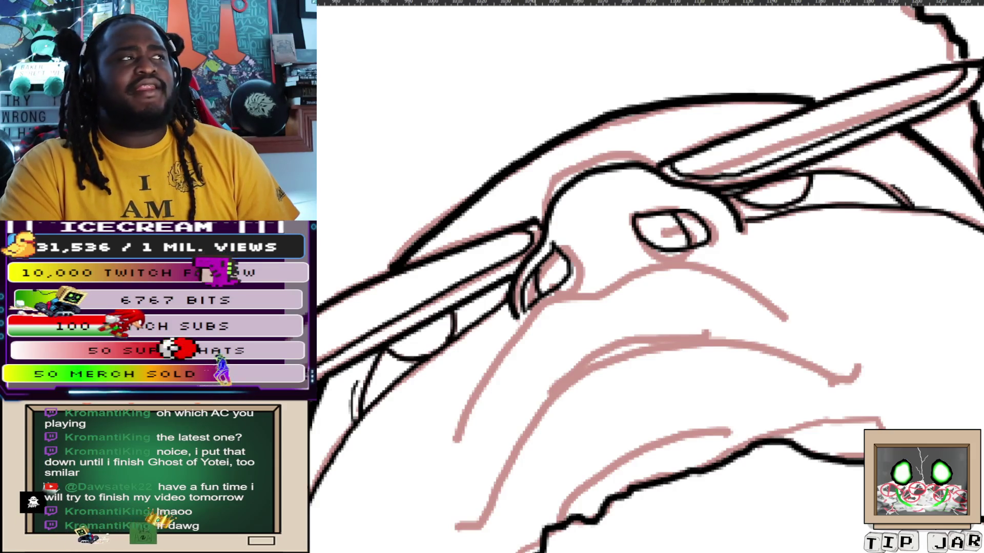
drag(597, 269, 603, 280)
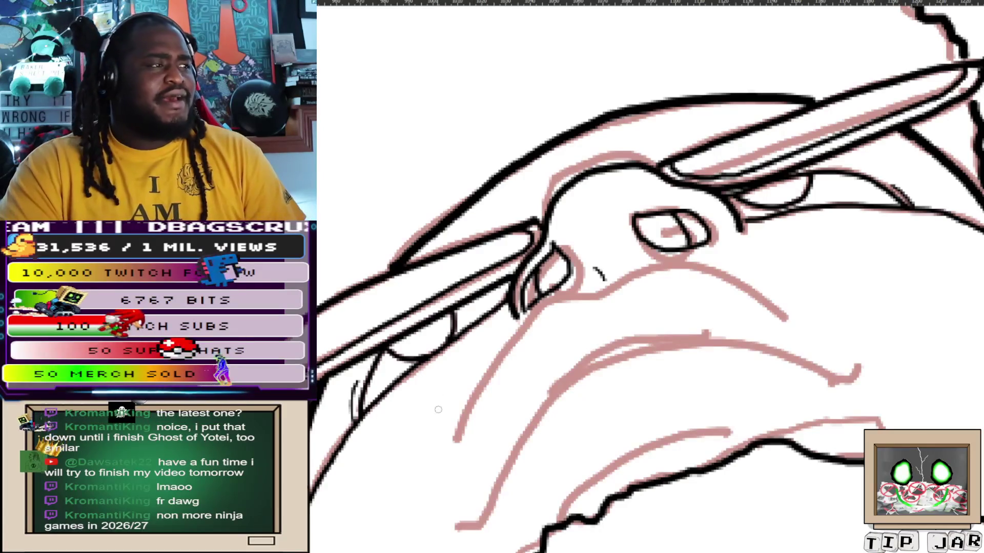
drag(454, 445, 537, 303)
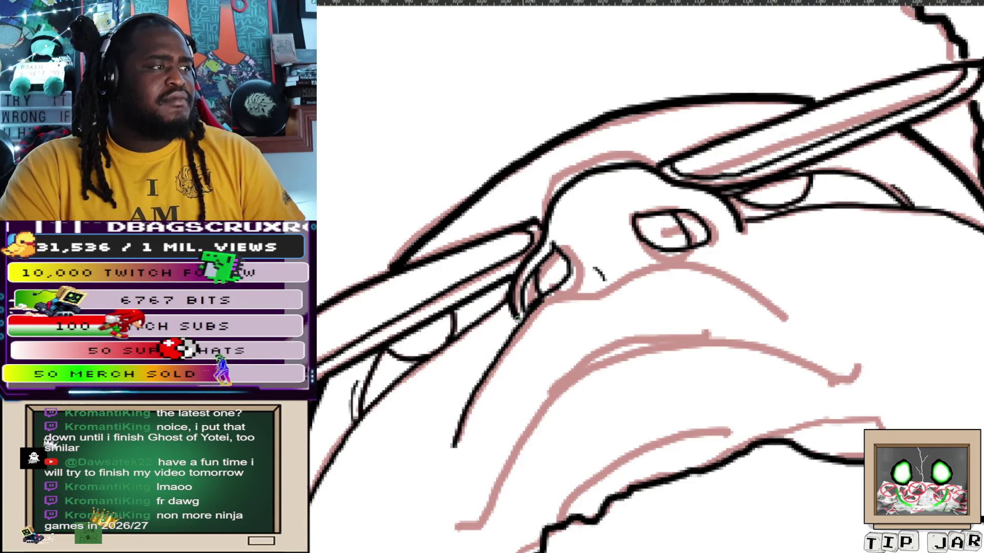
key(ctrl+z)
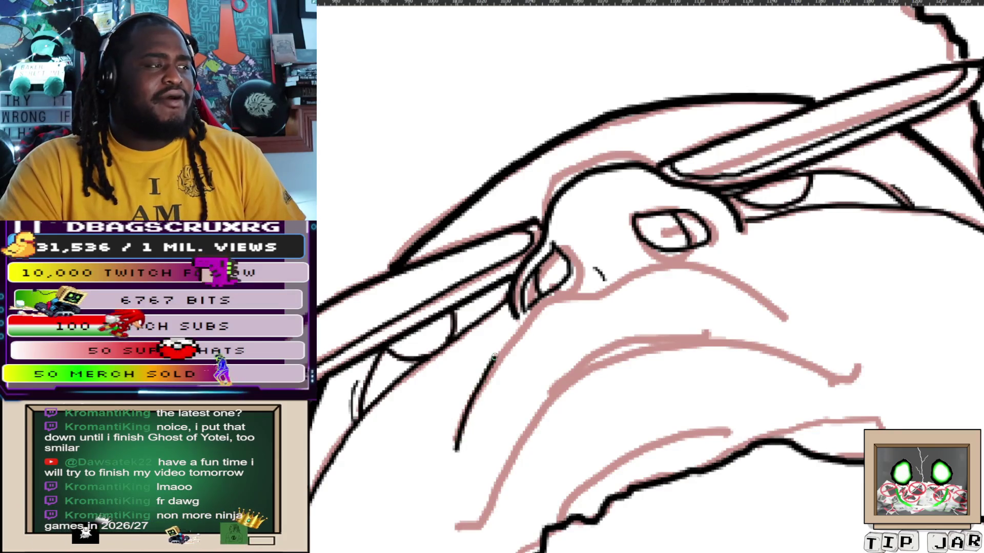
mouse_move(458, 435)
mouse_down()
mouse_move(557, 295)
mouse_move(607, 290)
mouse_up()
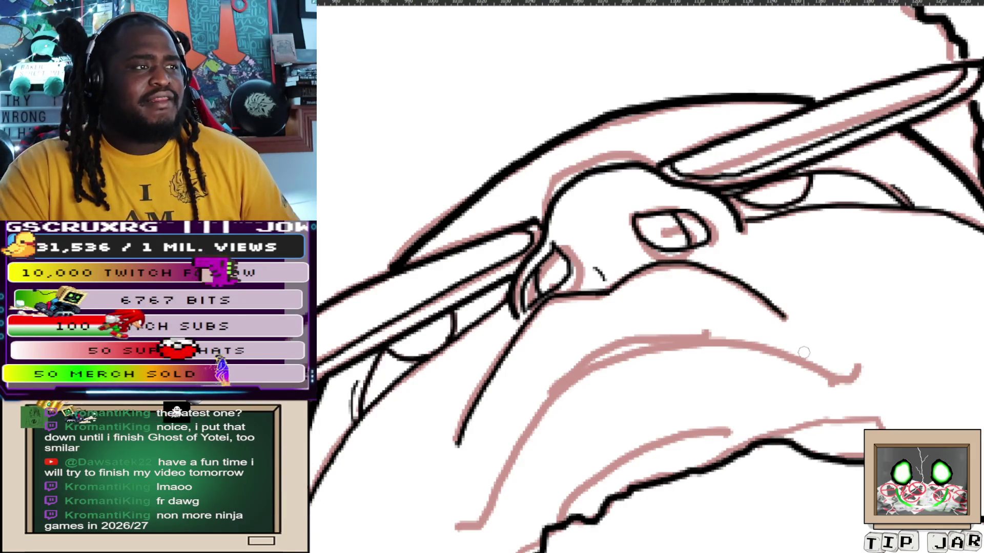
scroll(769, 353, down, 3)
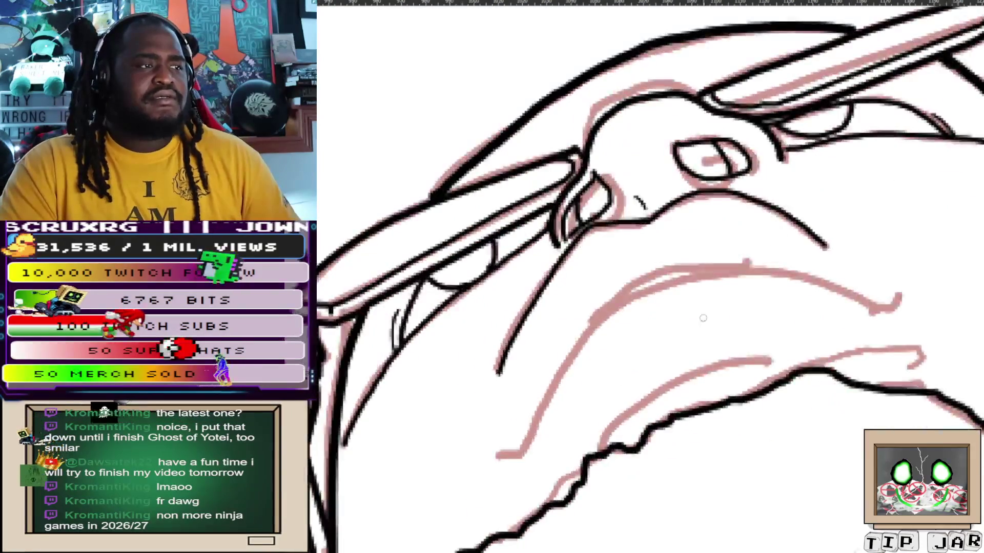
scroll(708, 307, down, 3)
Ink the long cheek fold line across the face, removing the overextended stroke
drag(715, 339, 842, 269)
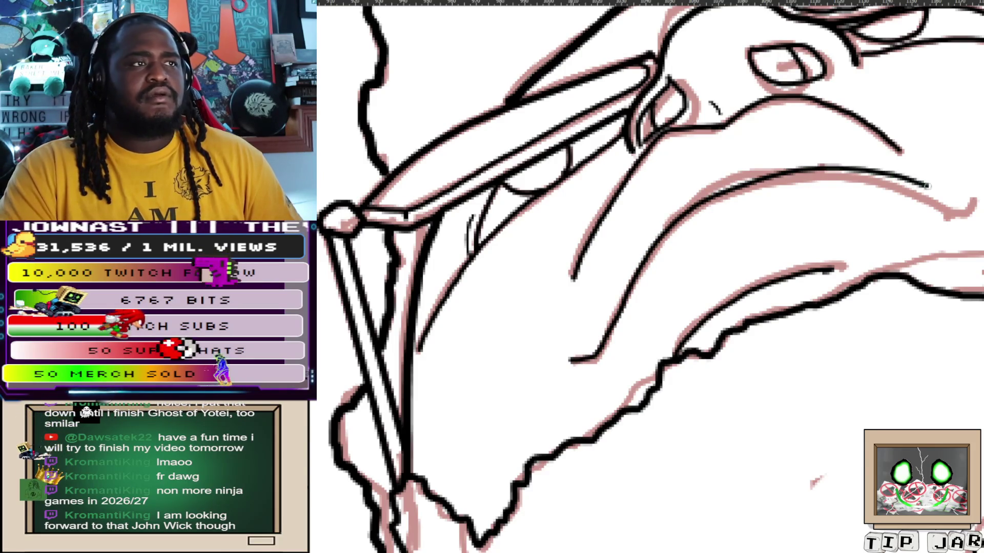
drag(835, 168, 951, 205)
key(ctrl+z)
drag(569, 359, 600, 358)
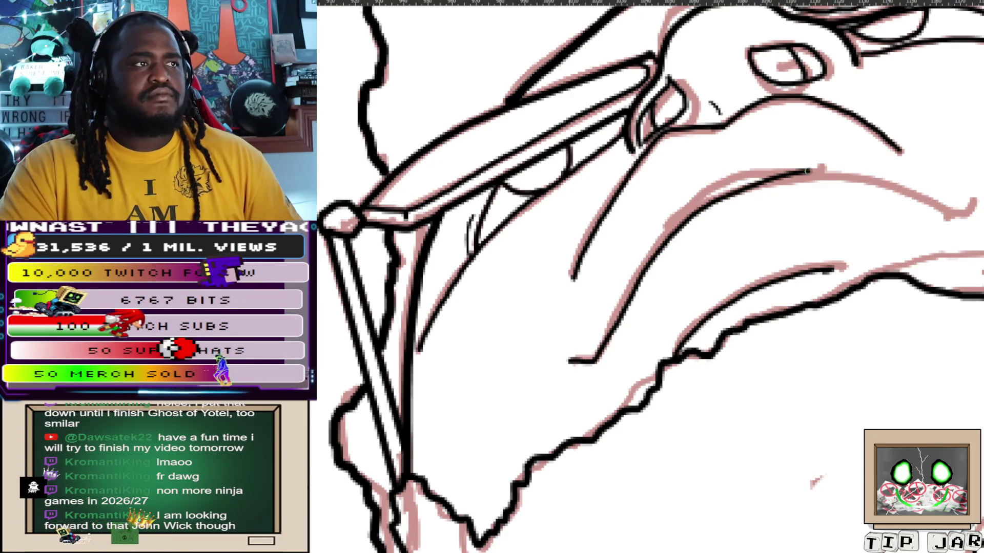
drag(742, 178, 936, 198)
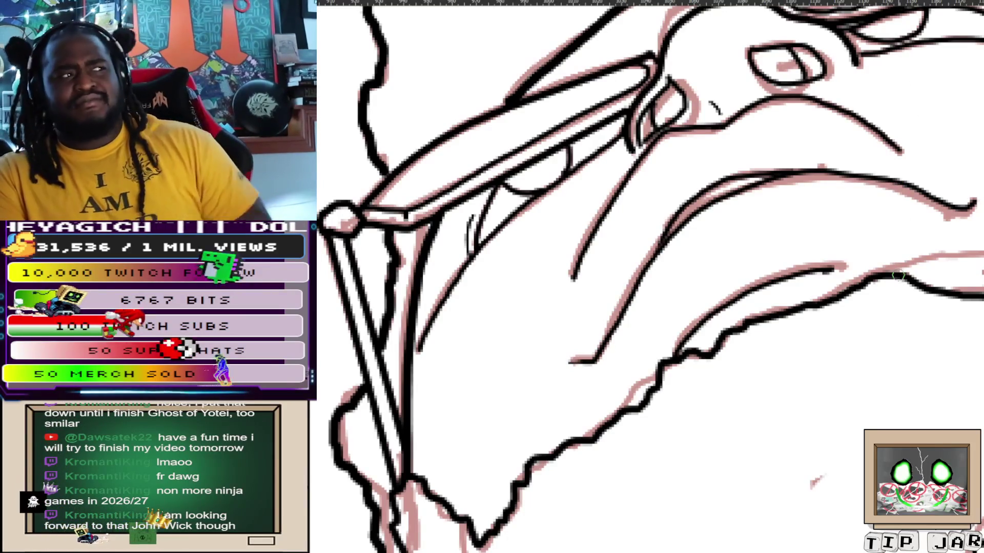
scroll(840, 100, up, 5)
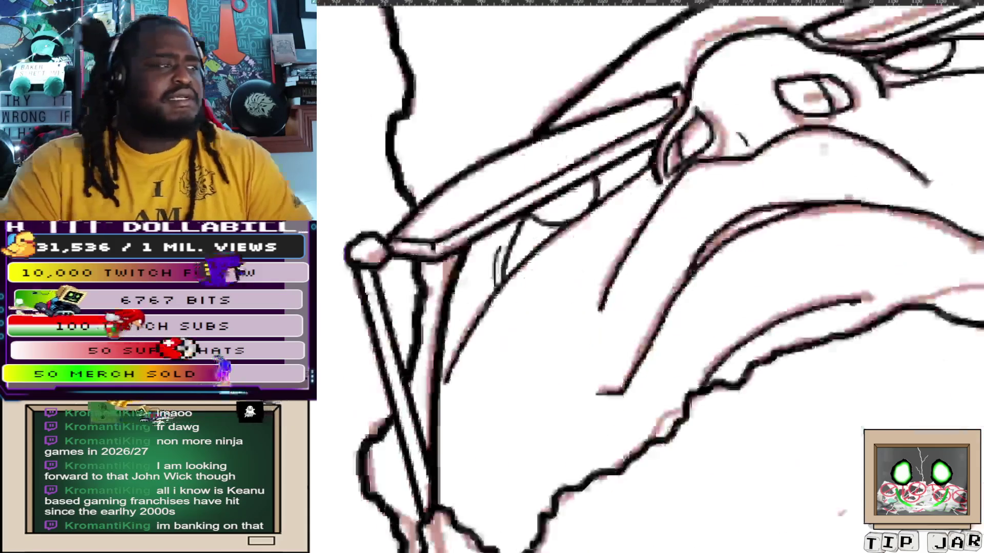
Rotate the view and bring the beard and jaw into view
drag(743, 369, 781, 216)
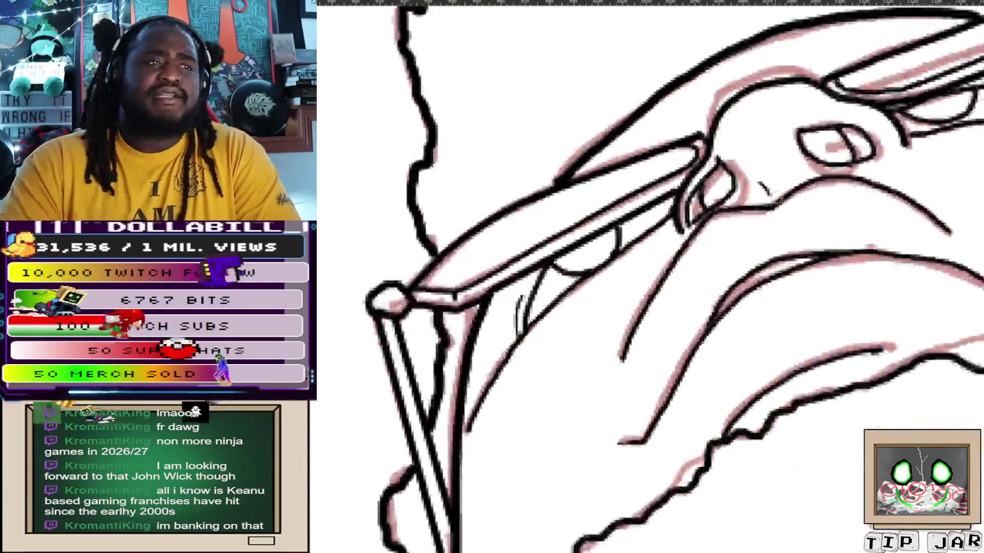
scroll(776, 282, down, 1)
scroll(777, 283, down, 2)
scroll(777, 282, down, 1)
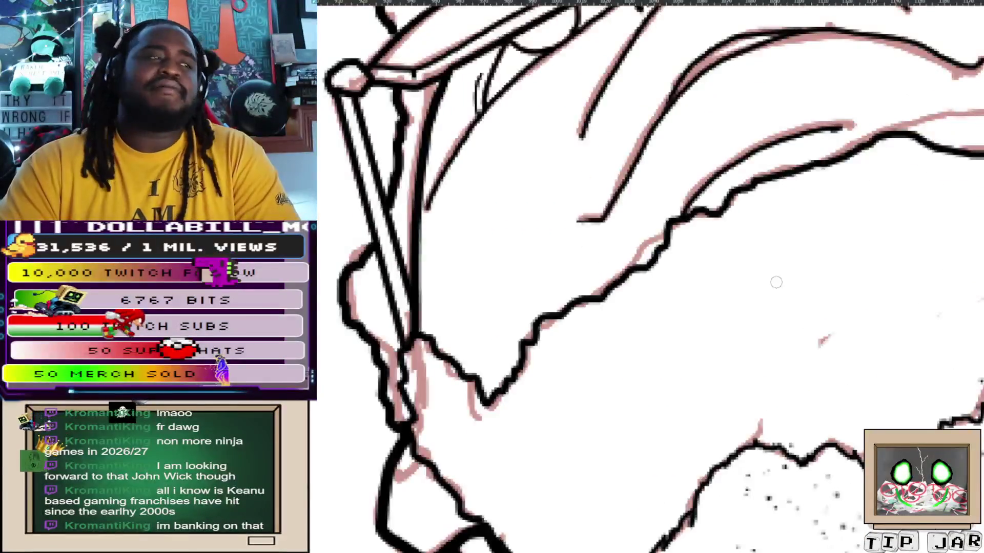
scroll(777, 283, down, 3)
scroll(795, 400, up, 2)
scroll(661, 285, down, 1)
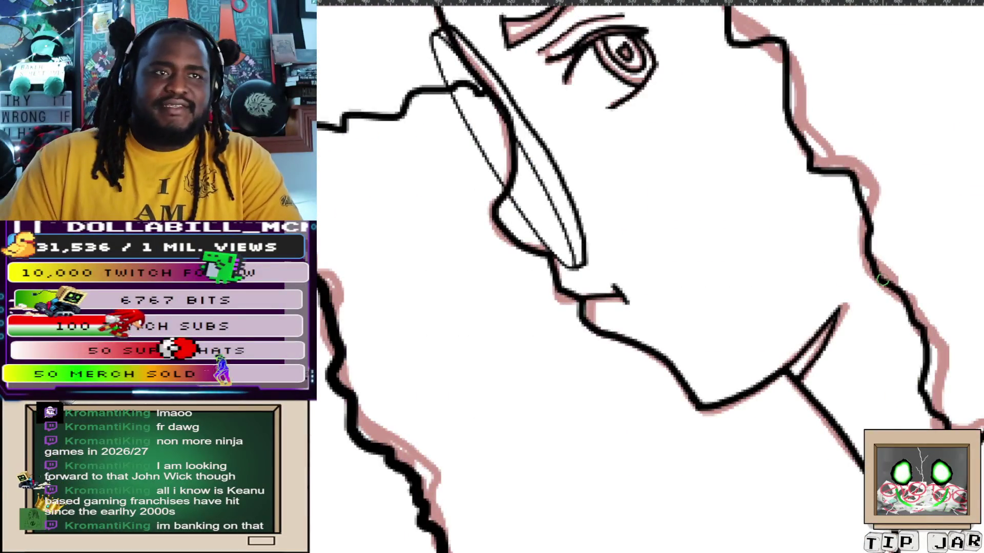
scroll(662, 285, down, 3)
scroll(661, 284, down, 1)
scroll(661, 284, up, 1)
scroll(677, 157, up, 3)
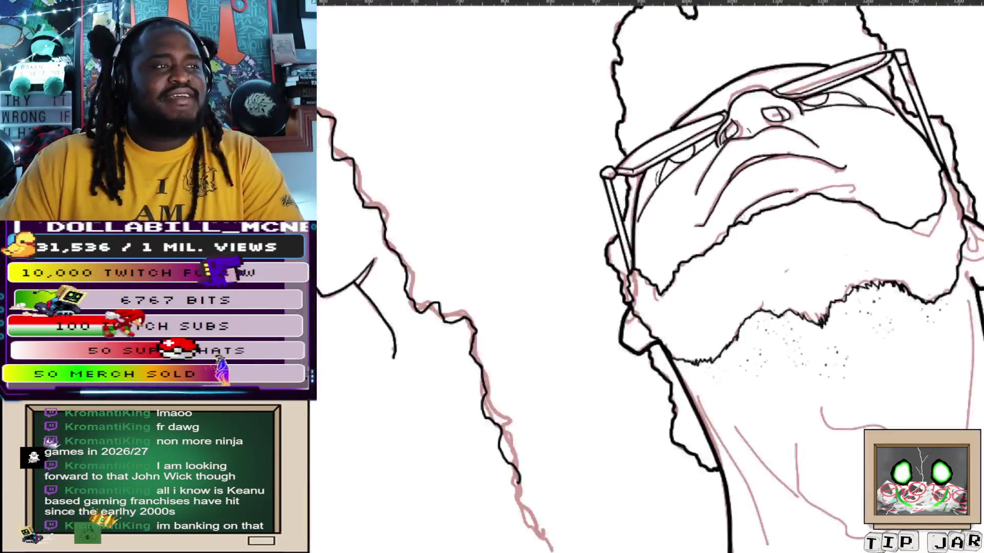
scroll(755, 219, up, 1)
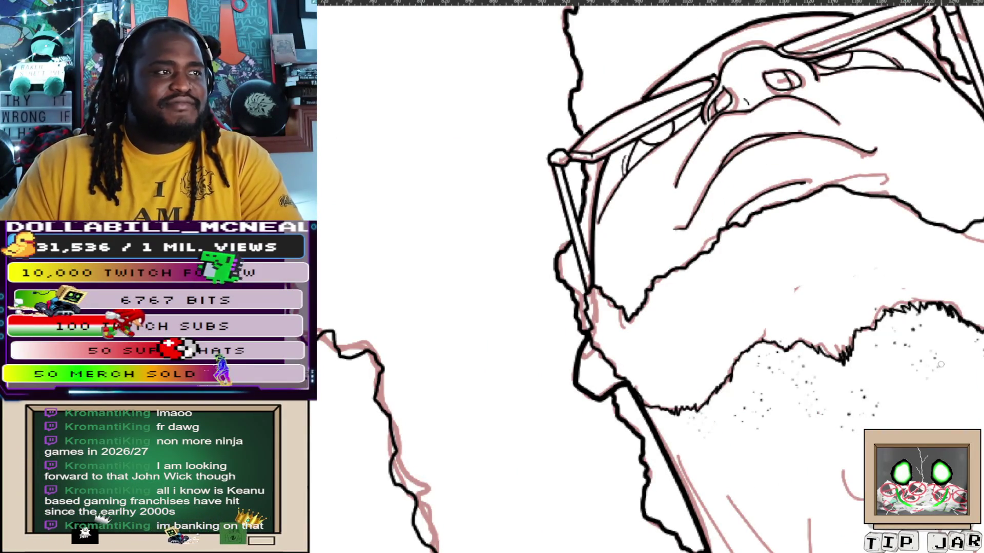
drag(939, 365, 709, 96)
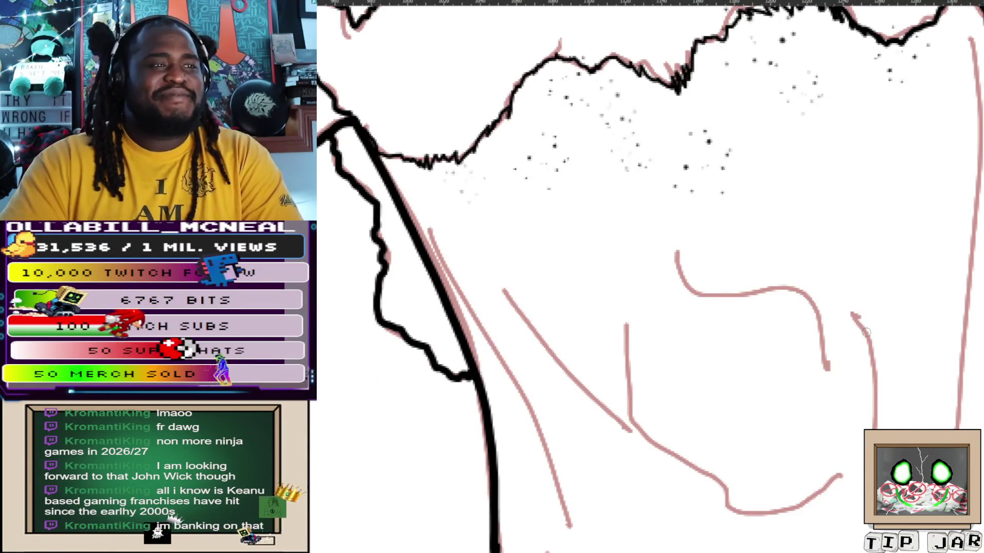
scroll(682, 395, up, 1)
scroll(643, 314, down, 1)
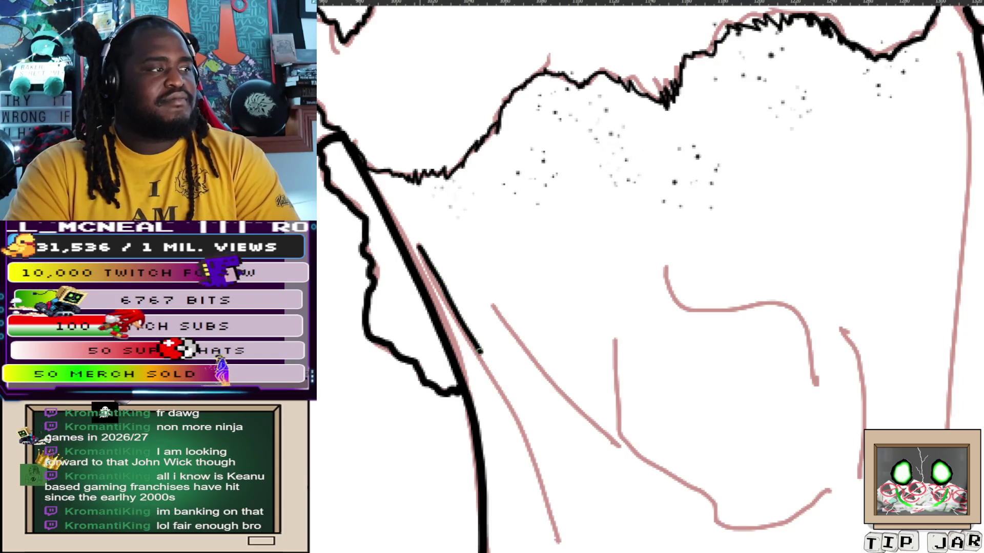
Ink the long vertical neck line and the diagonal line below it
mouse_move(750, 552)
mouse_down()
mouse_move(647, 356)
mouse_move(587, 528)
mouse_up()
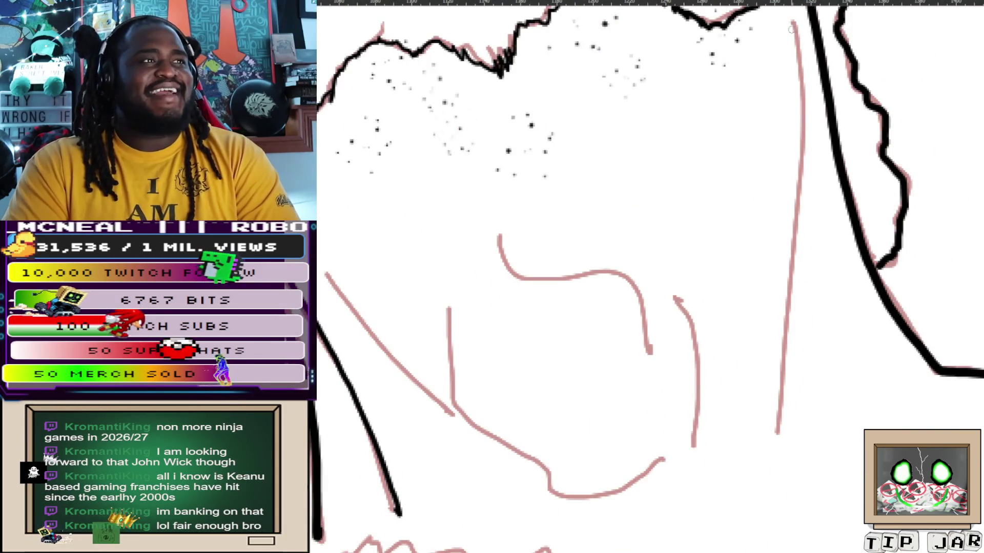
drag(795, 25, 780, 446)
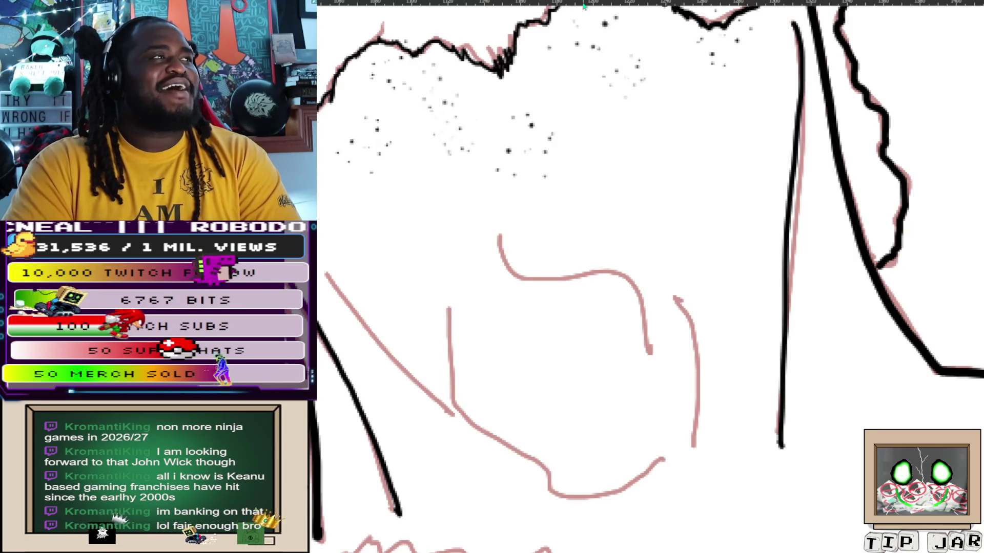
drag(324, 271, 452, 411)
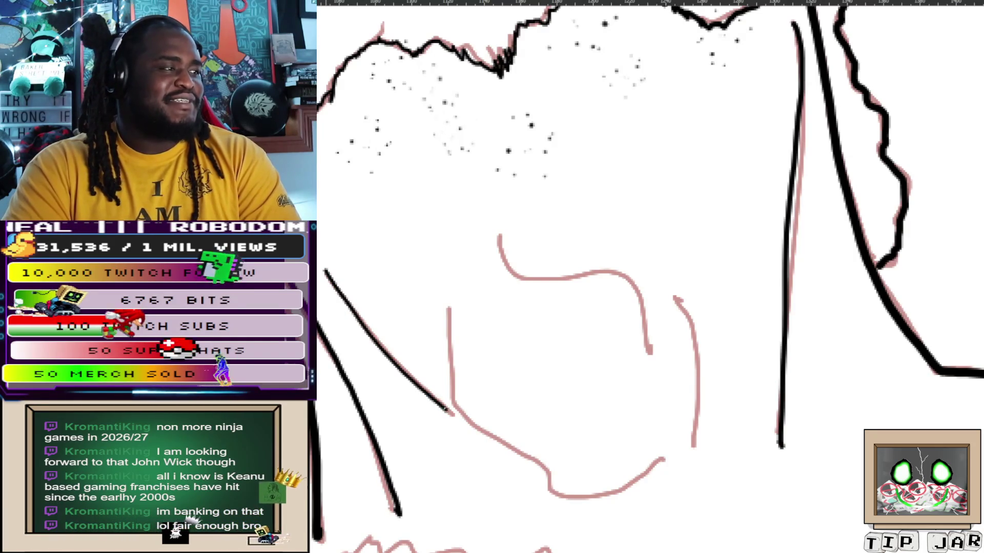
key(ctrl+z)
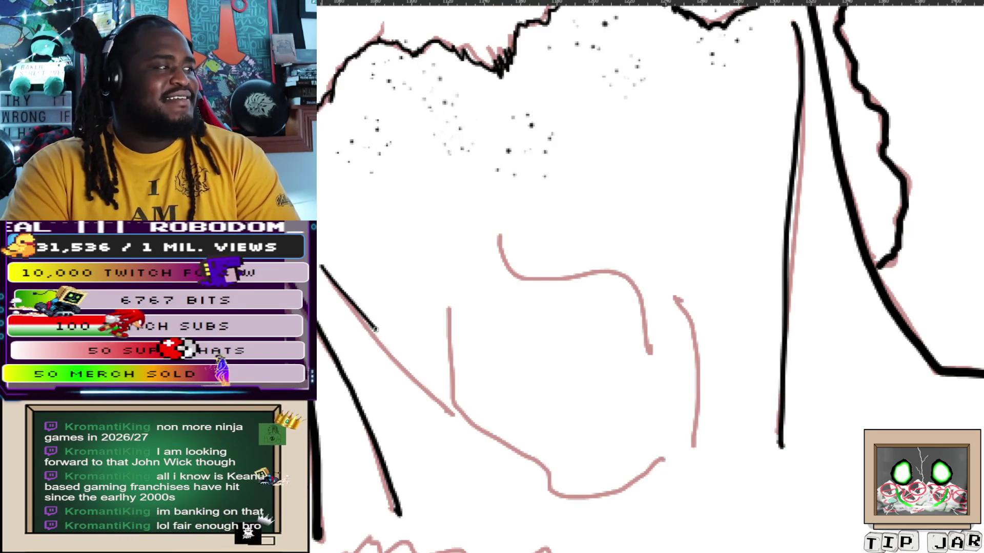
drag(376, 330, 475, 423)
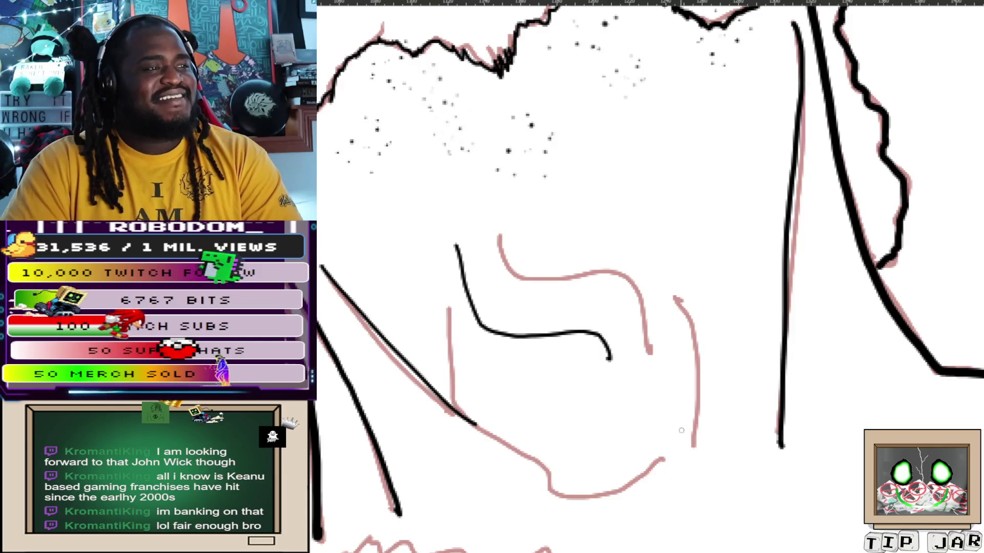
Try a throat line, undo it, and zoom out to check the whole figure
drag(695, 461, 740, 181)
key(ctrl+z)
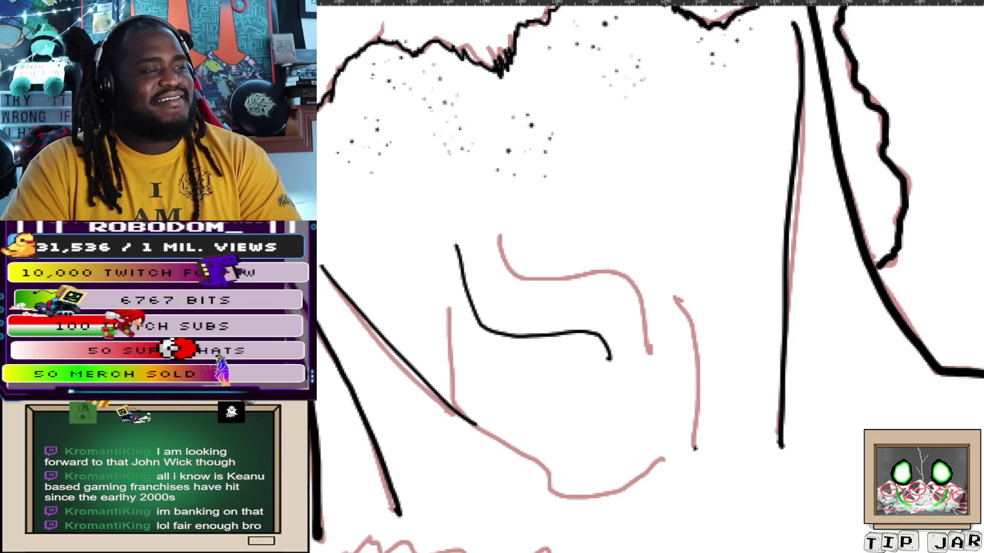
key(ctrl+minus)
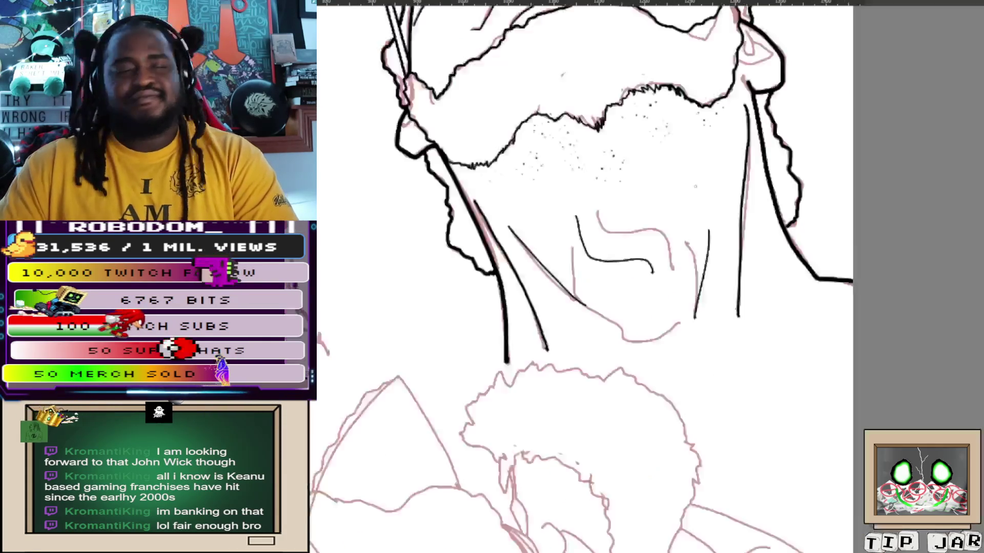
key(ctrl+minus)
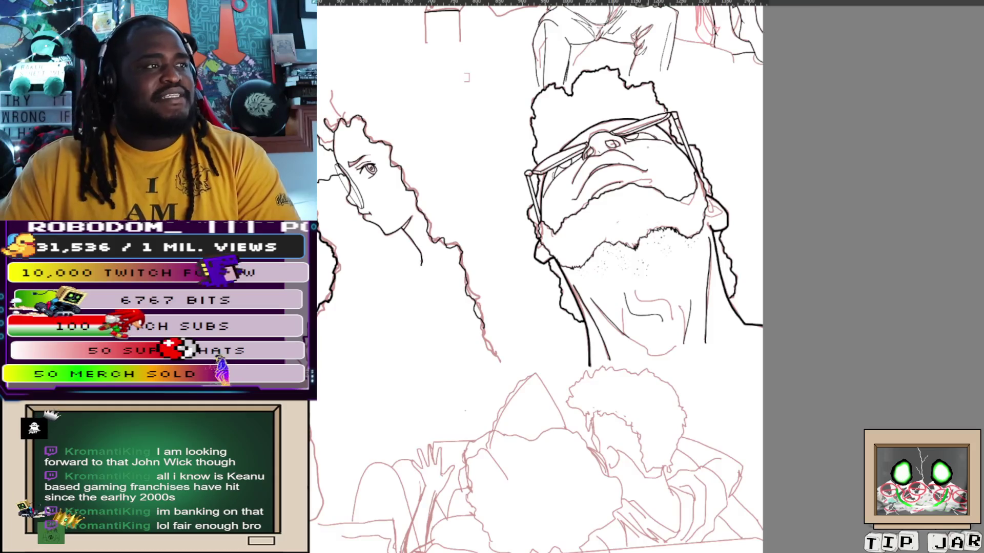
key(ctrl+equal)
key(ctrl+equal)
key(ctrl+equal)
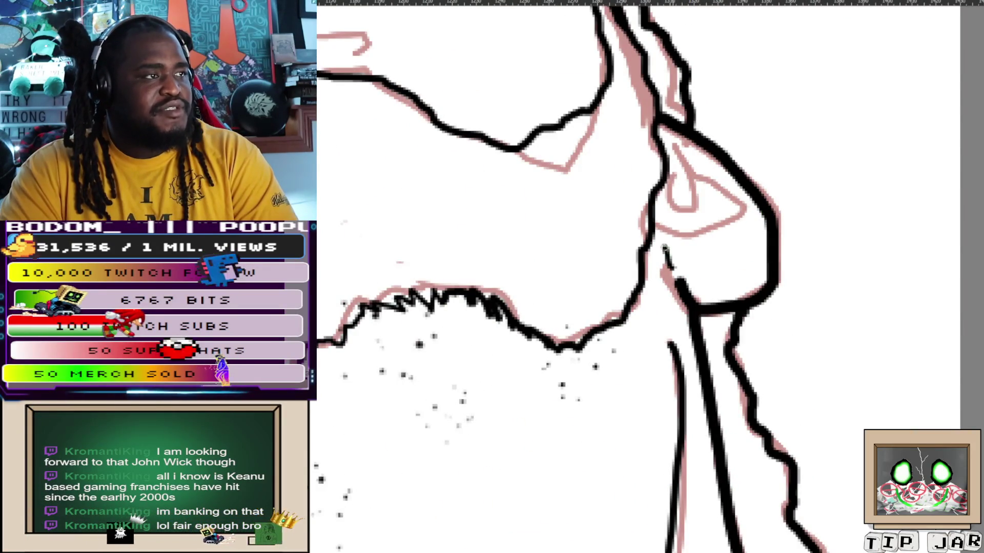
Ink the inner curve of the upward-looking man's ear
drag(669, 268, 696, 229)
key(ctrl+z)
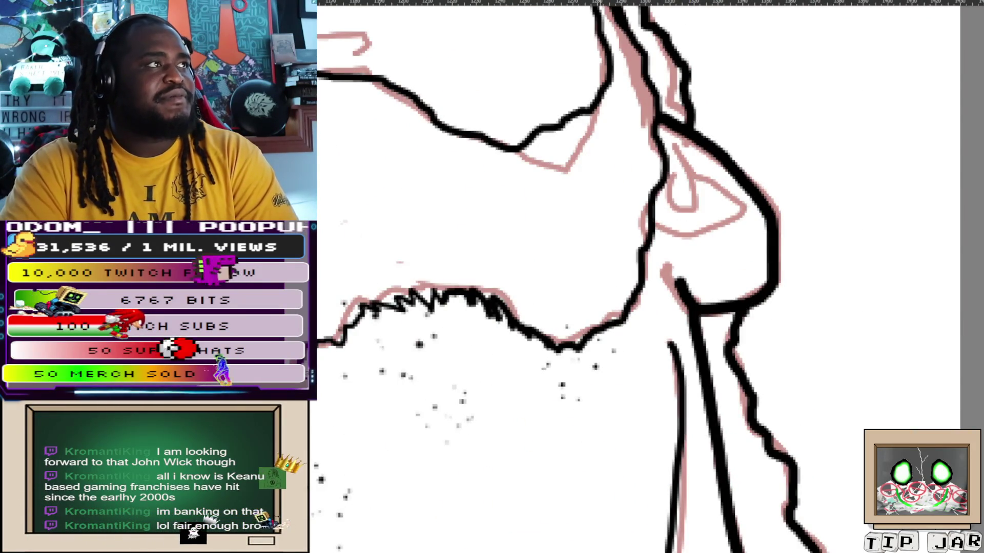
drag(680, 275, 715, 223)
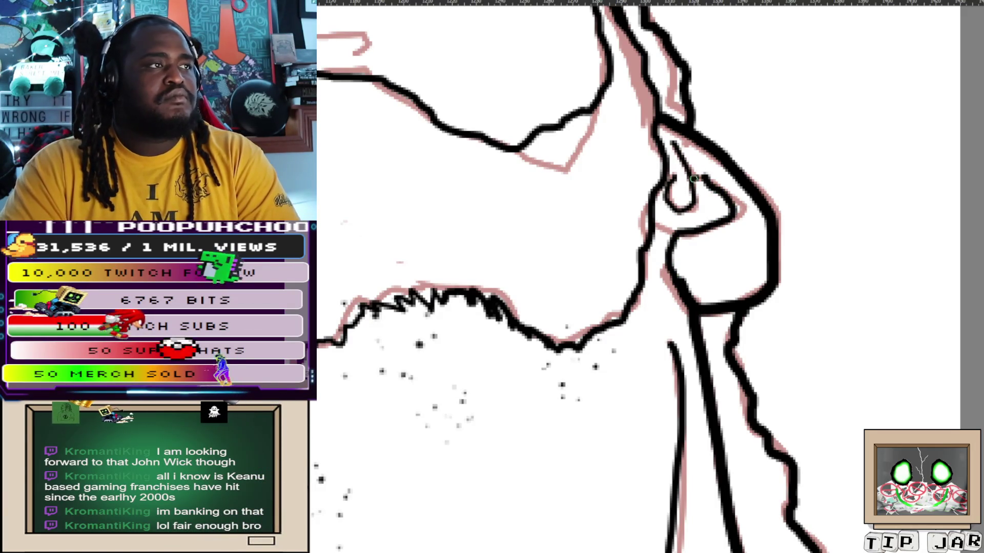
scroll(695, 178, down, 3)
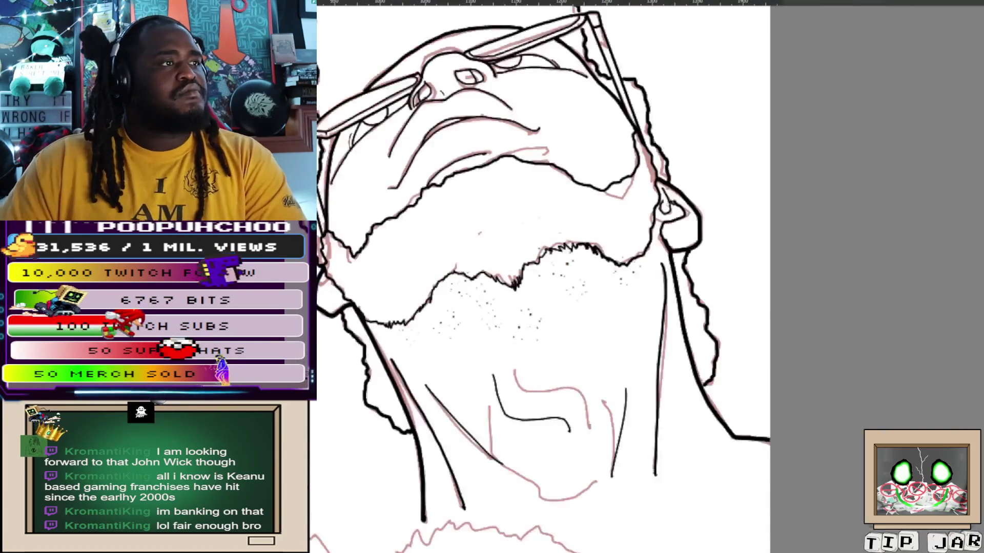
scroll(677, 207, down, 2)
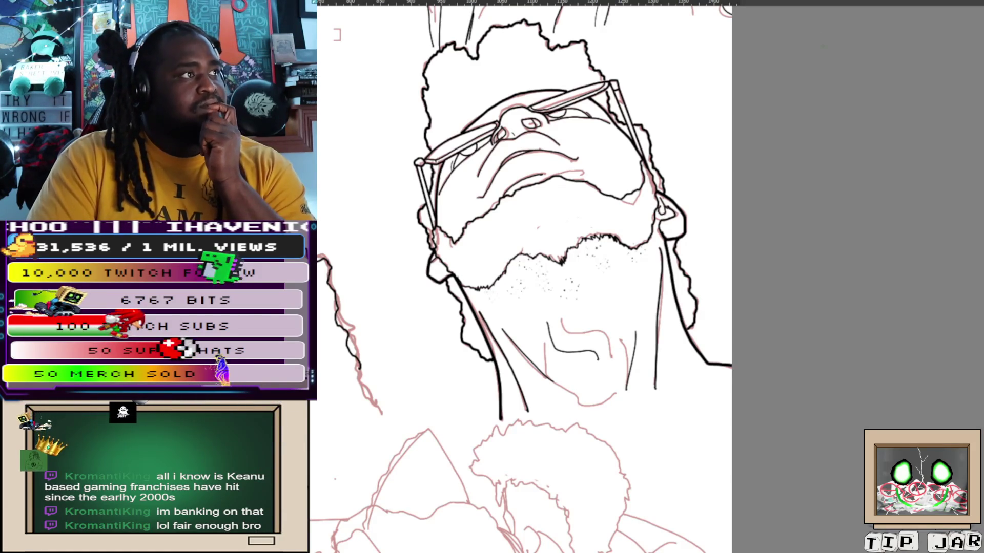
scroll(544, 277, up, 2)
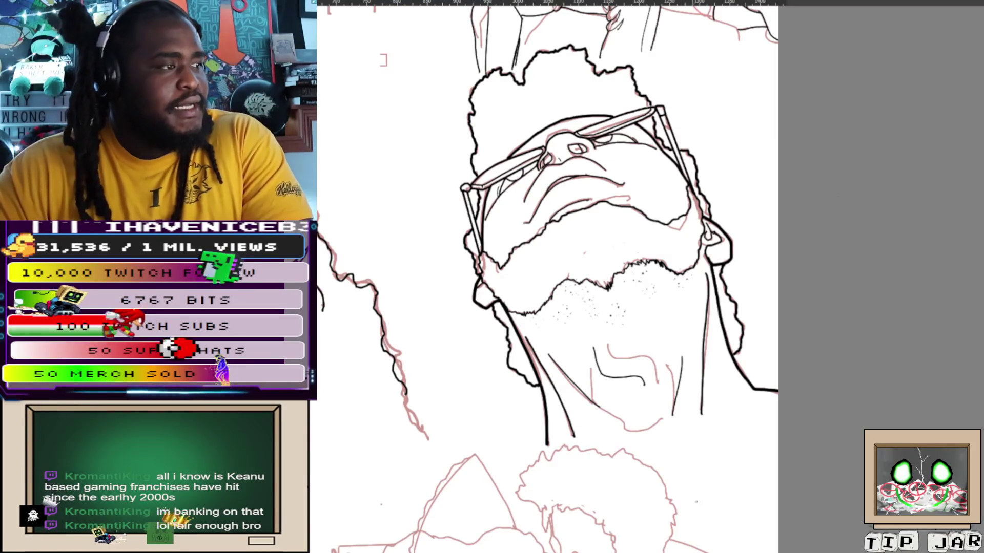
scroll(544, 277, down, 5)
scroll(544, 276, up, 3)
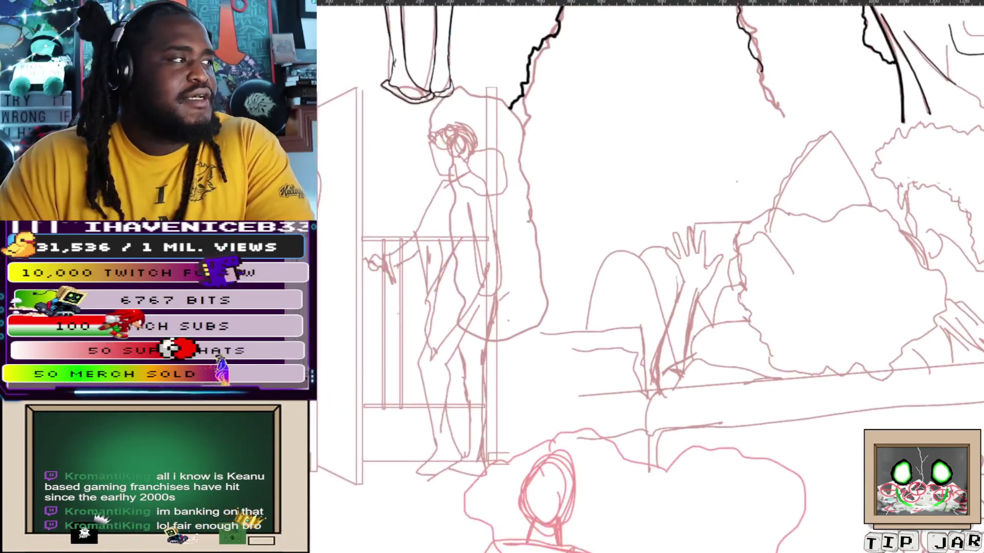
scroll(646, 277, up, 2)
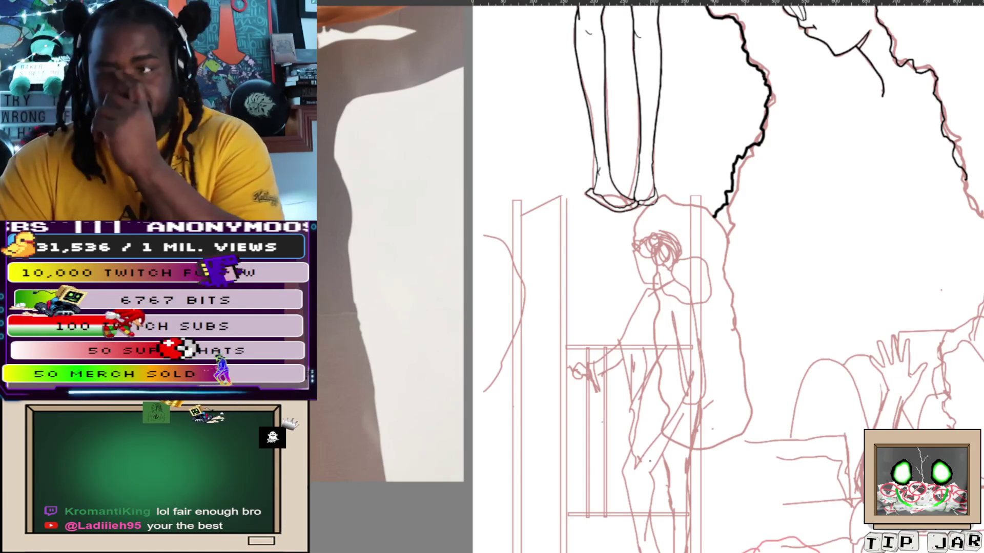
scroll(598, 380, down, 2)
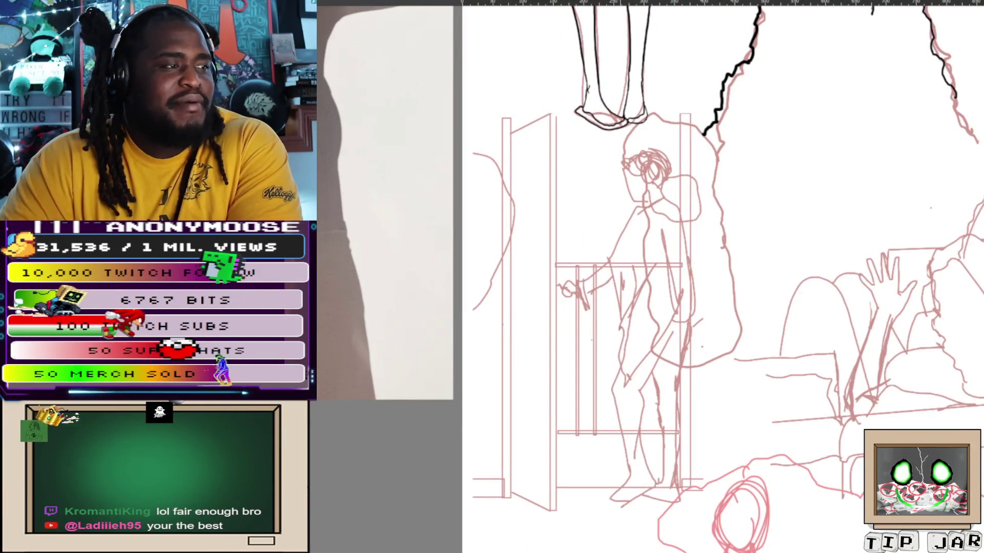
Fit the whole comic page in view
key(ctrl+0)
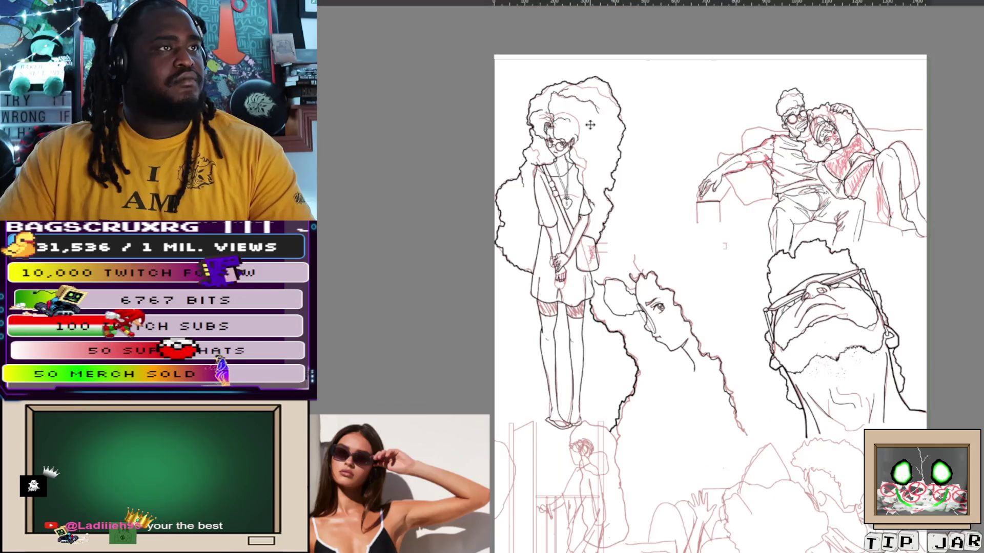
Undo an accidental layer move and start a polygon lasso selection around the lower sketch
drag(588, 126, 592, 125)
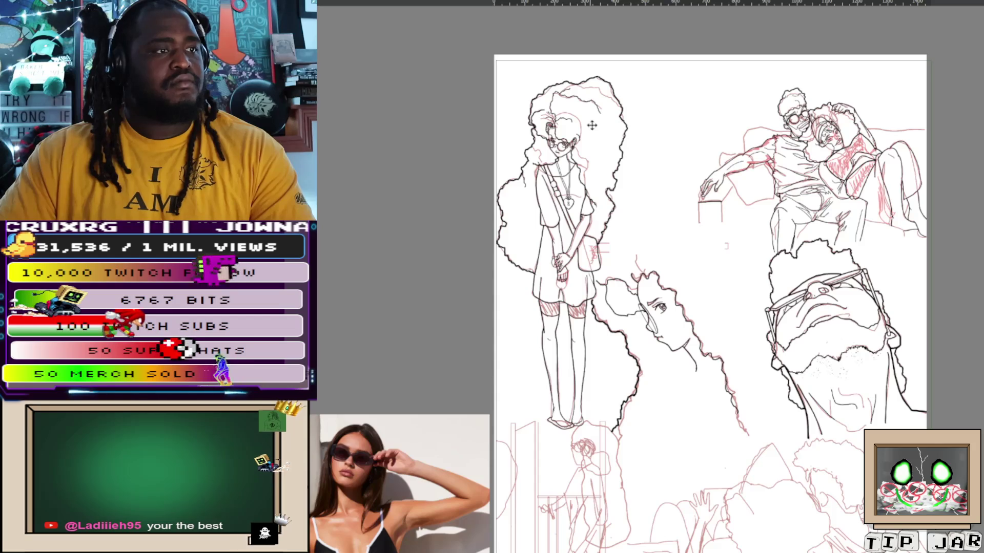
scroll(592, 126, down, 3)
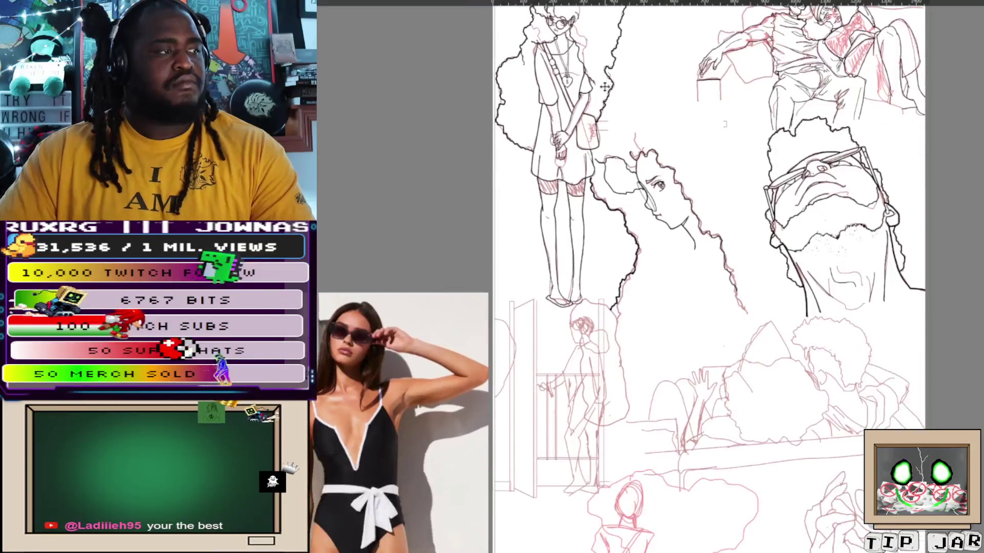
scroll(627, 131, down, 3)
drag(589, 235, 681, 216)
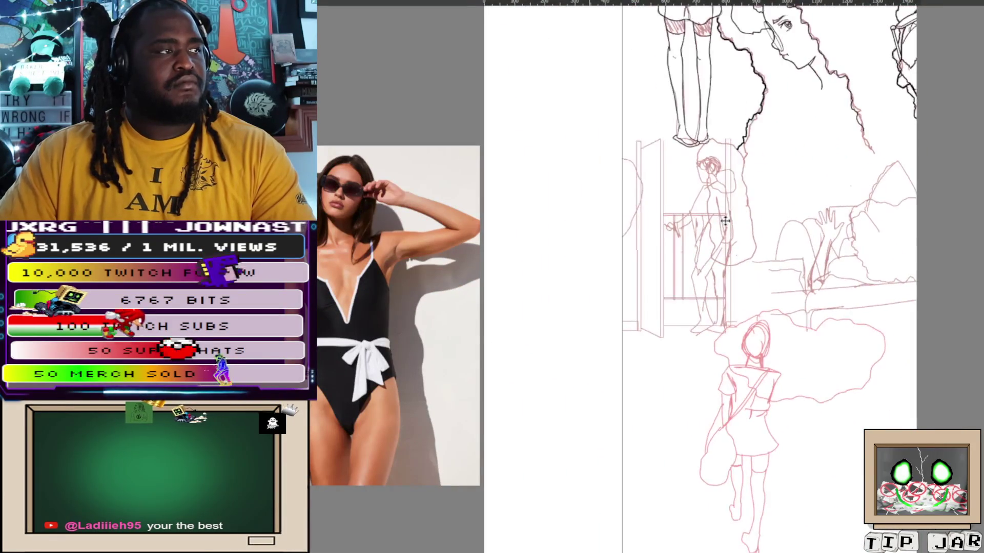
key(ctrl+z)
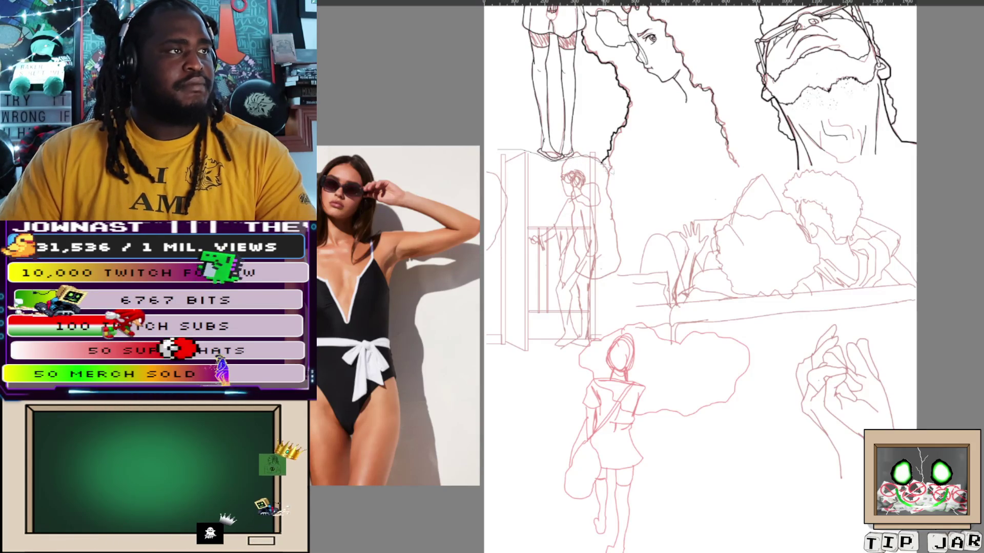
drag(615, 171, 639, 223)
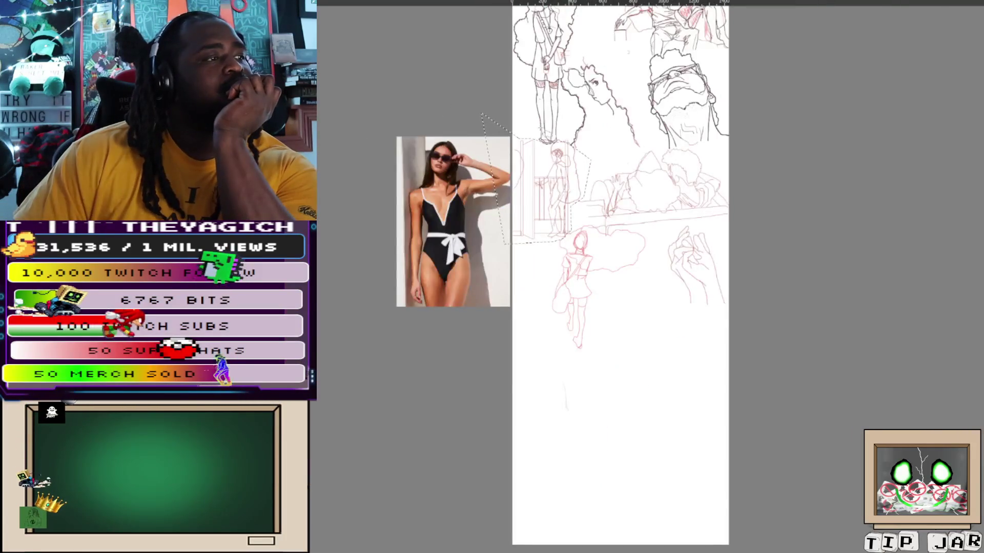
scroll(584, 249, down, 3)
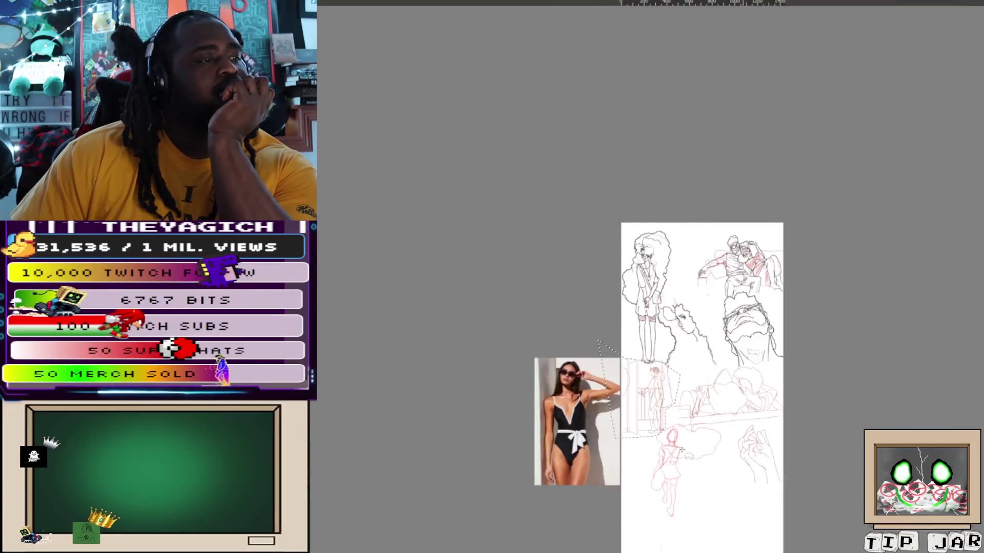
scroll(584, 250, up, 5)
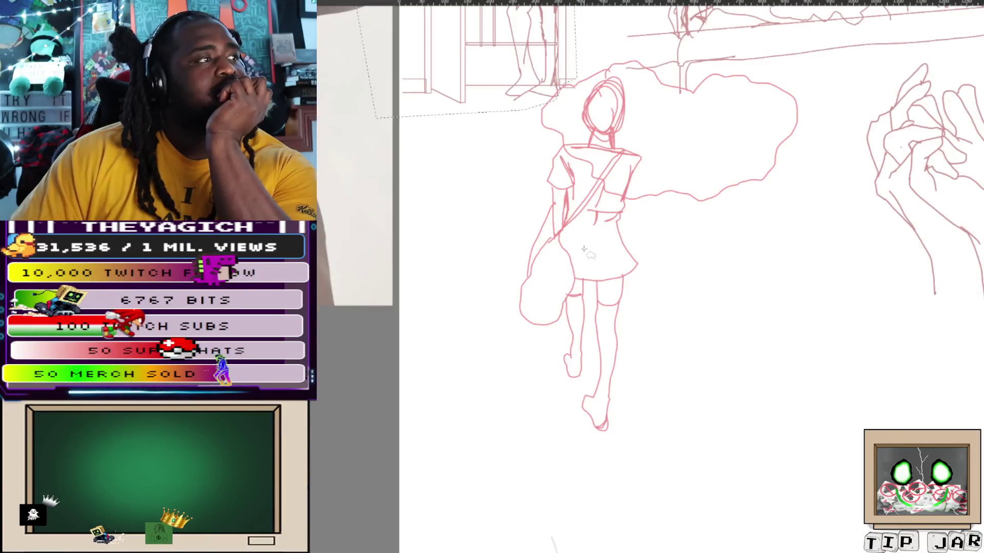
scroll(583, 249, down, 3)
scroll(580, 238, up, 1)
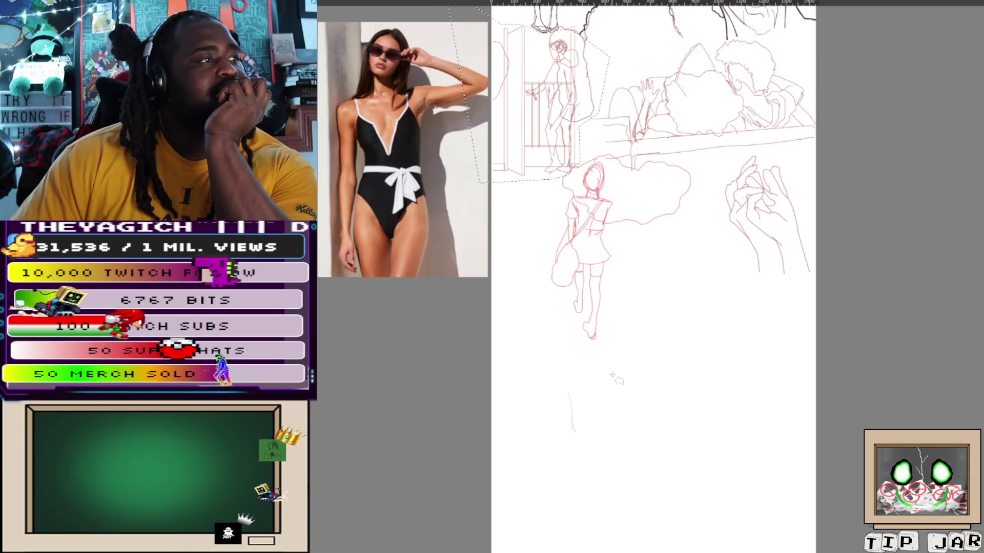
Extend the polygon selection outline around the walking-girl sketch
drag(615, 378, 727, 157)
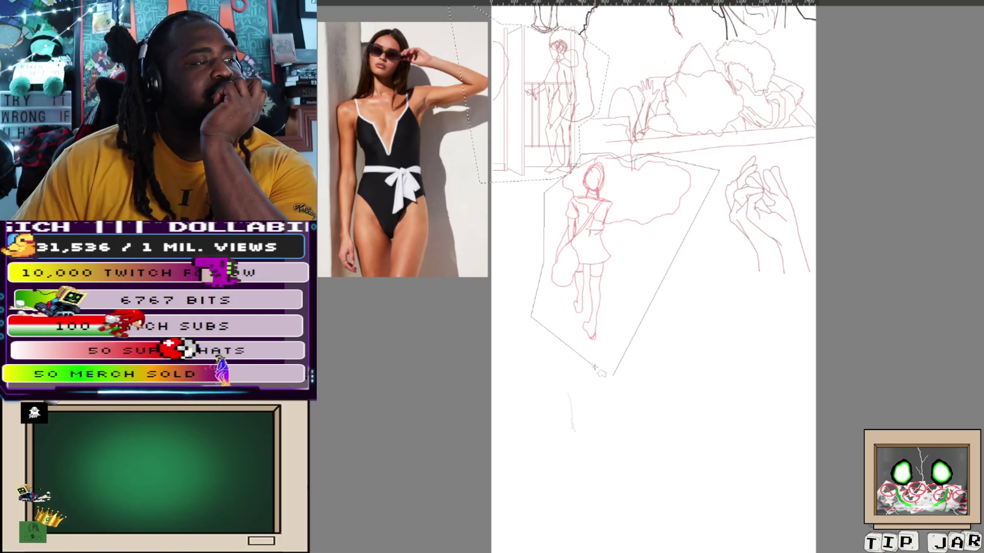
Close the girl's selection, then move her sketch down and right on the page and enlarge it
click(613, 377)
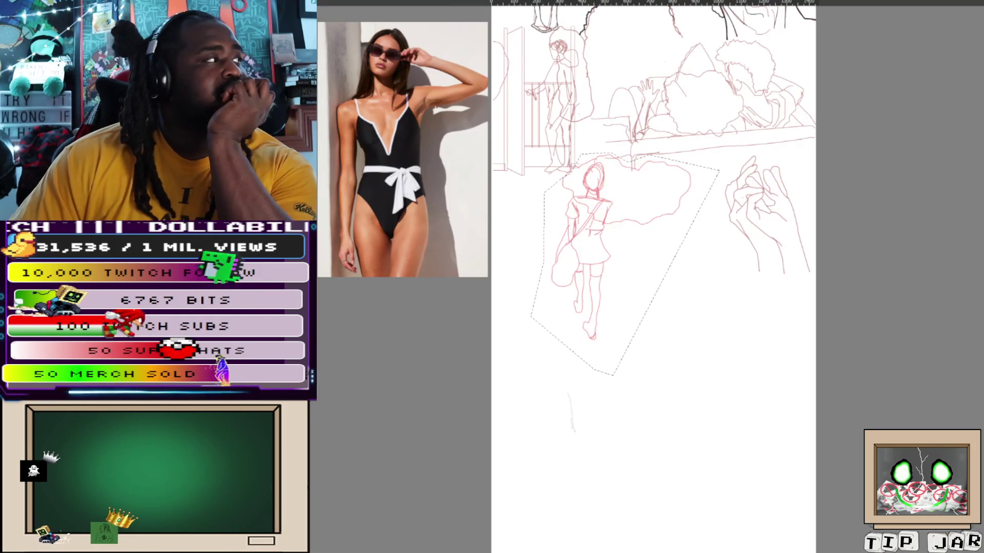
key(ctrl+t)
drag(624, 264, 621, 437)
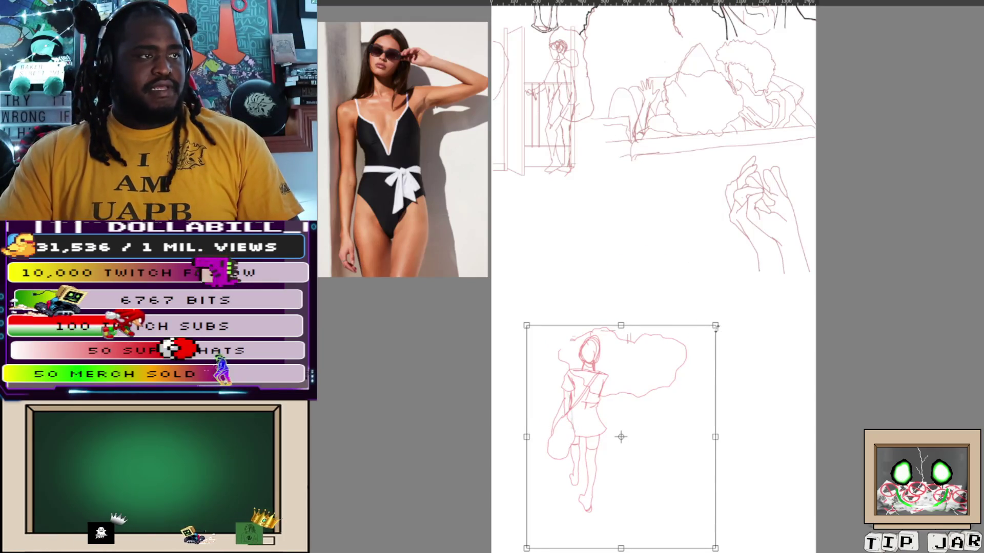
drag(716, 326, 781, 248)
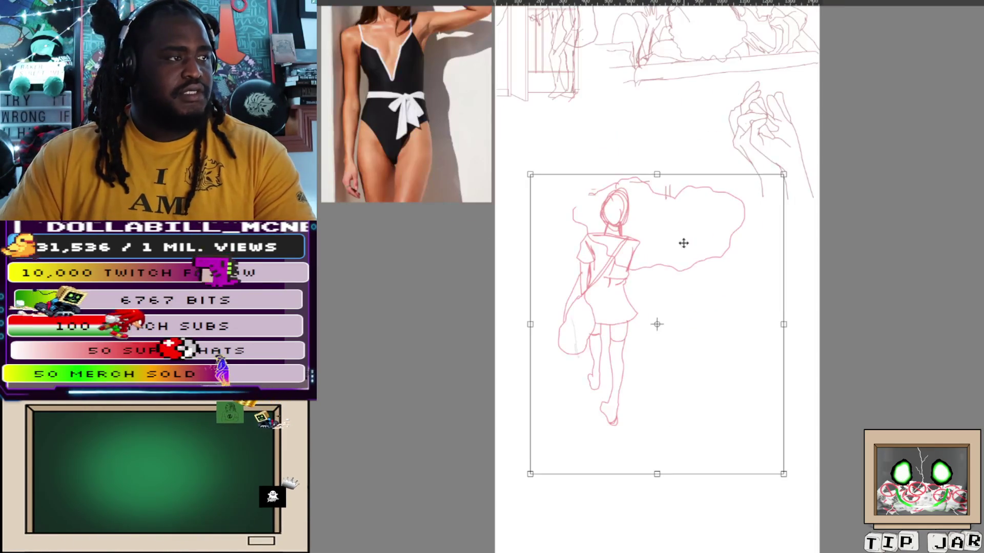
mouse_move(602, 272)
mouse_down()
mouse_move(602, 425)
mouse_move(590, 376)
mouse_up()
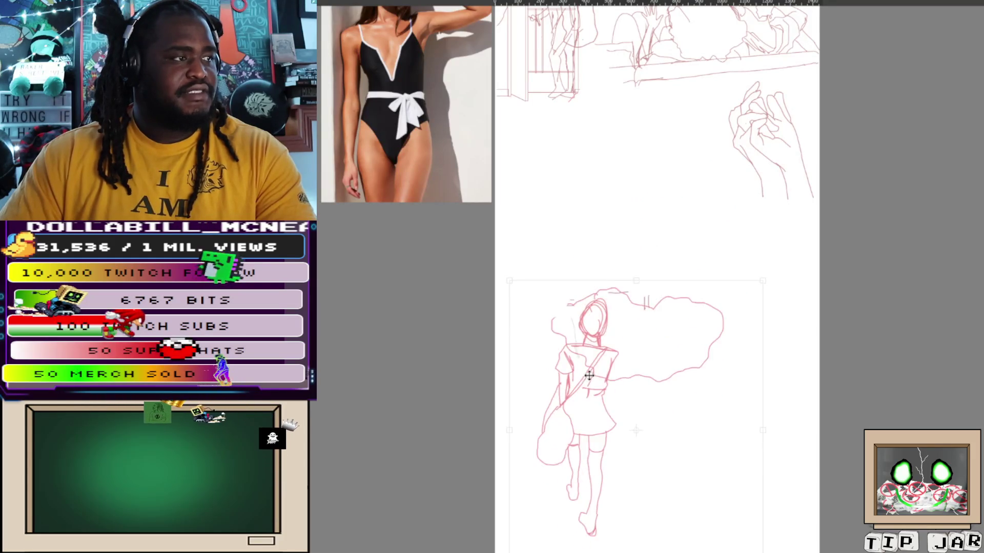
scroll(590, 377, down, 3)
scroll(587, 250, up, 2)
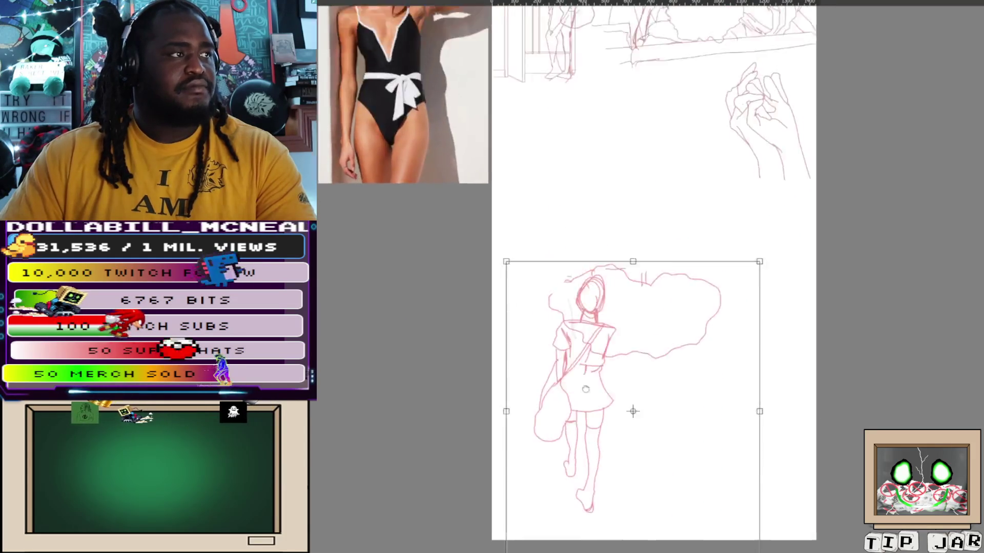
scroll(586, 323, up, 2)
scroll(611, 377, down, 3)
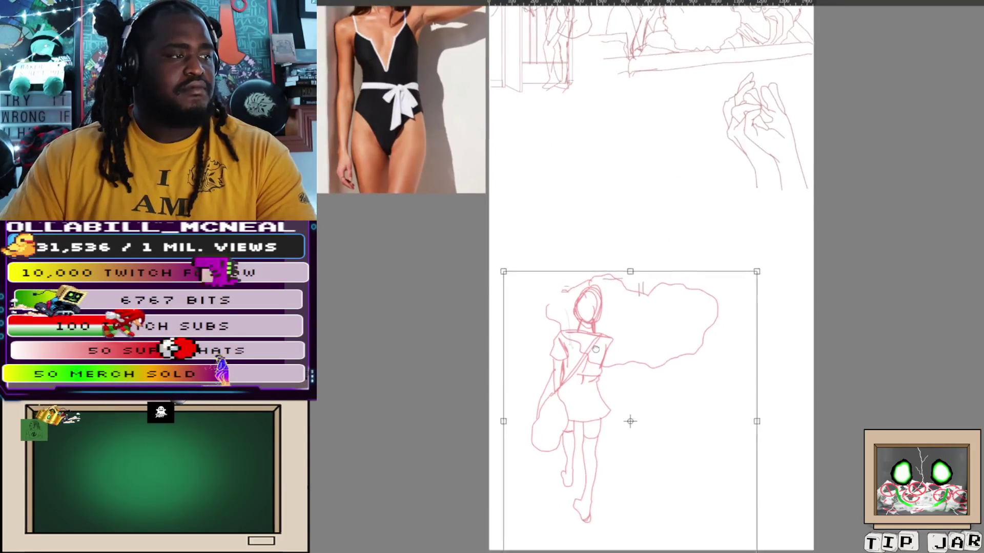
drag(592, 299, 664, 302)
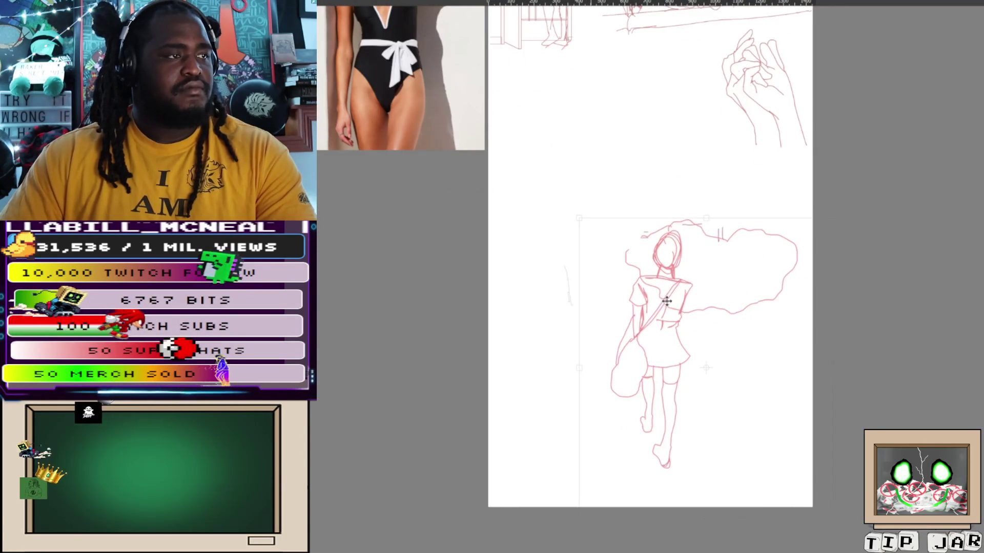
scroll(664, 303, up, 1)
scroll(664, 302, up, 2)
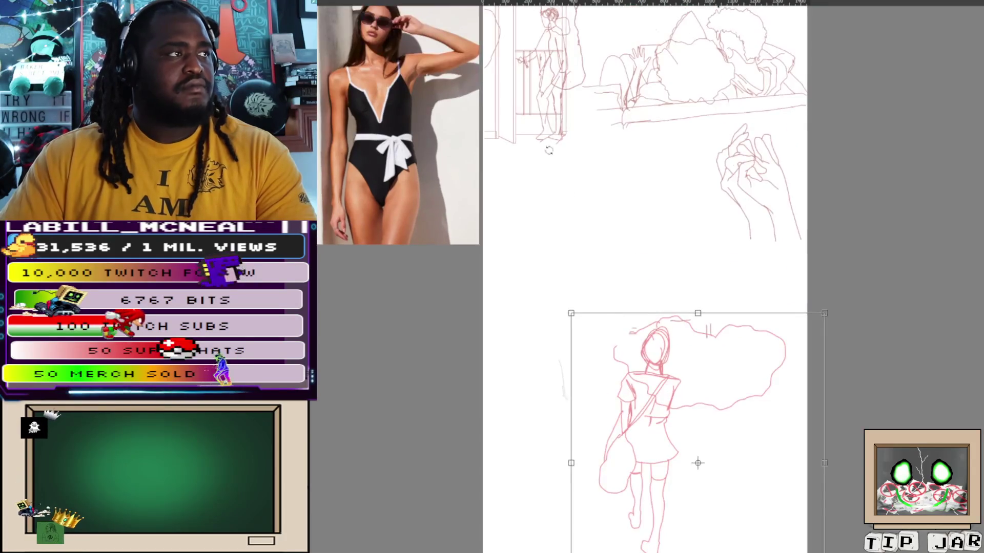
scroll(556, 248, up, 4)
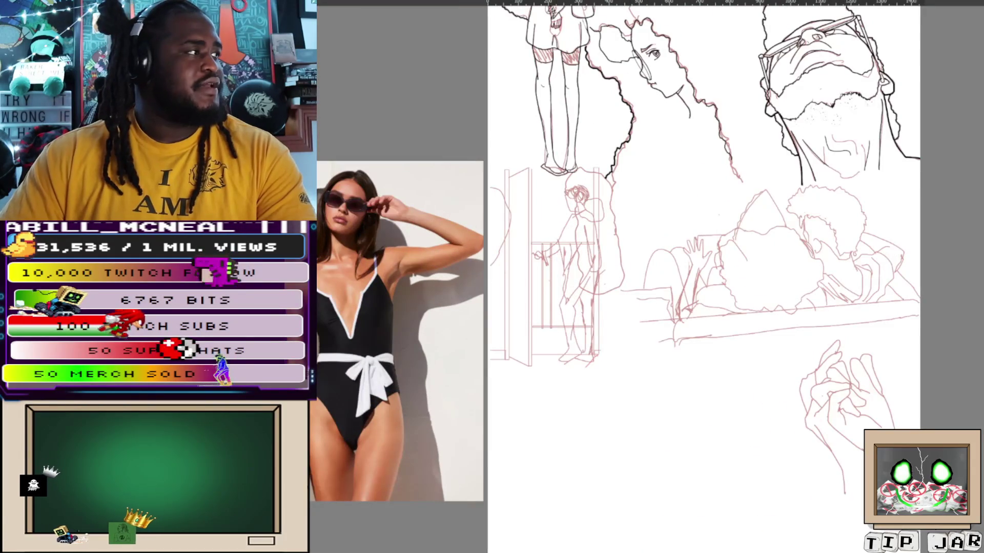
scroll(557, 248, up, 3)
Begin tracing a lasso selection around the door-figure sketch
mouse_move(524, 125)
mouse_down()
mouse_move(660, 187)
mouse_move(722, 168)
mouse_up()
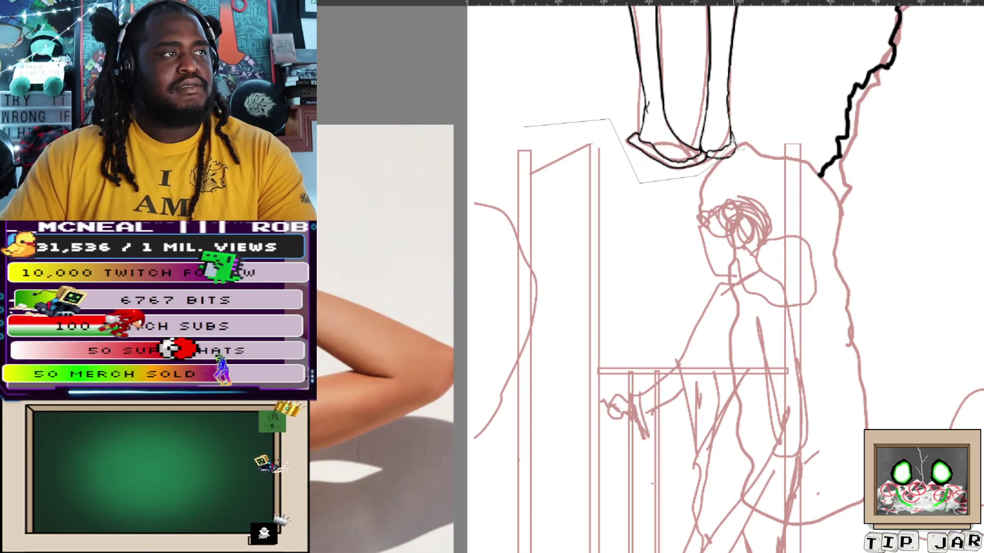
Close the lasso loop around the door-and-figure sketch and start a free transform on it
drag(771, 128, 828, 148)
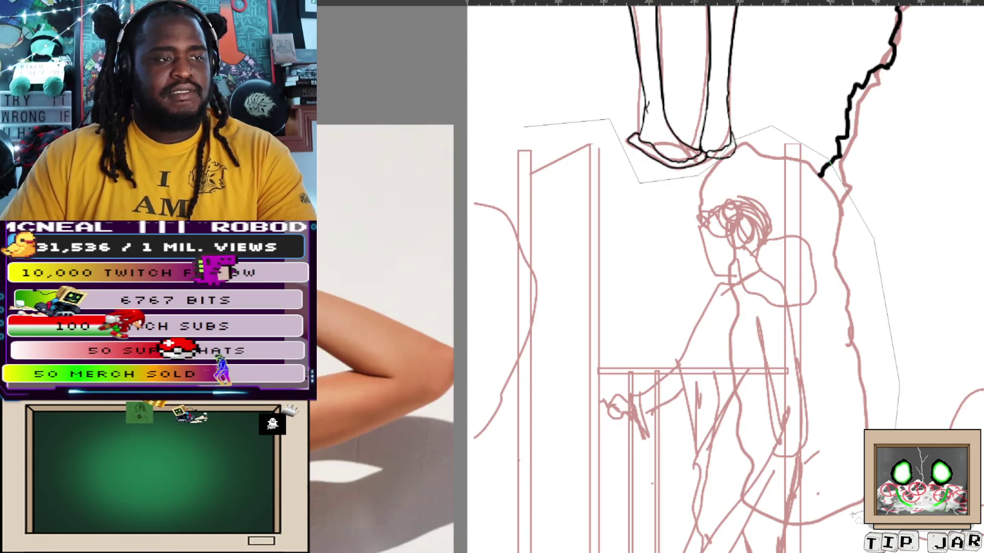
scroll(691, 308, down, 5)
drag(798, 337, 594, 404)
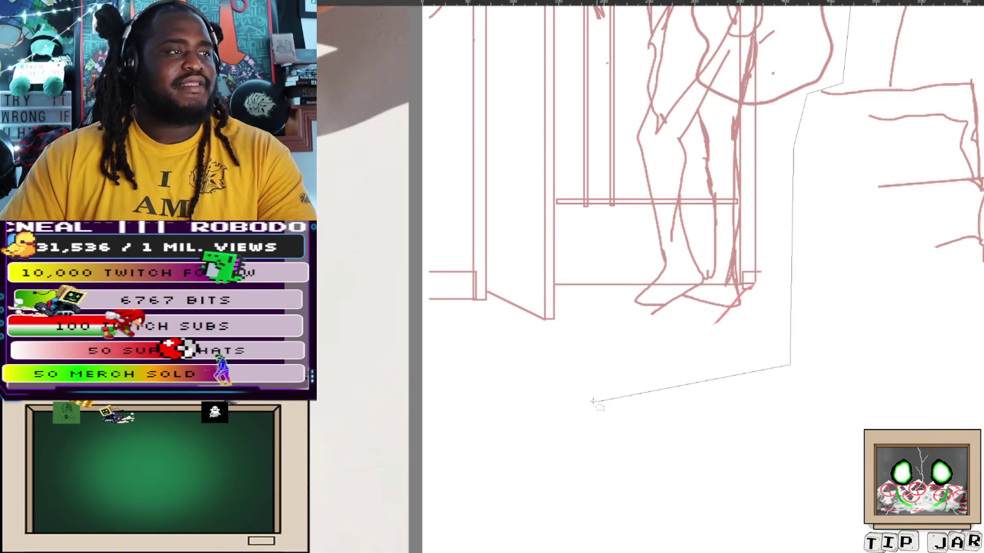
scroll(377, 308, down, 5)
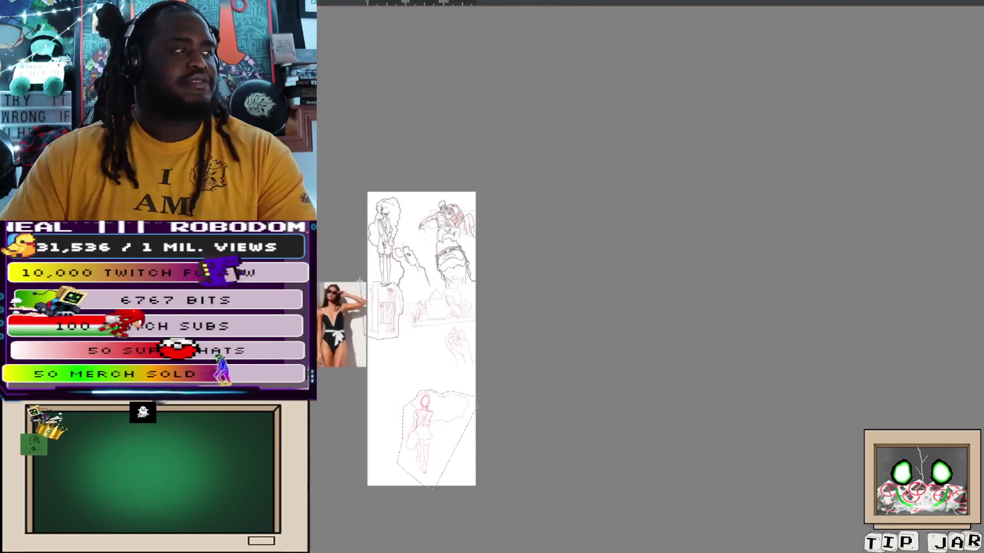
scroll(366, 276, up, 3)
scroll(366, 277, up, 3)
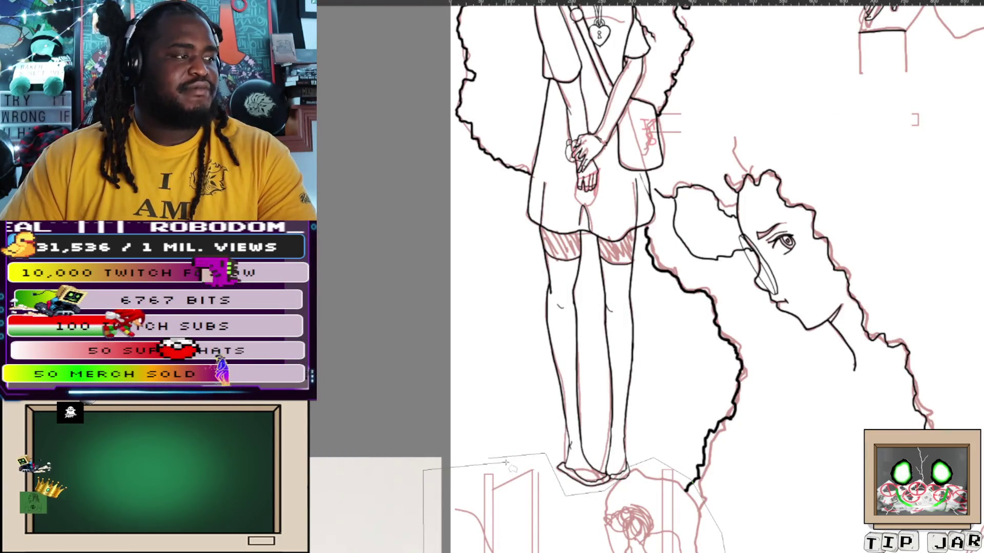
scroll(646, 277, down, 5)
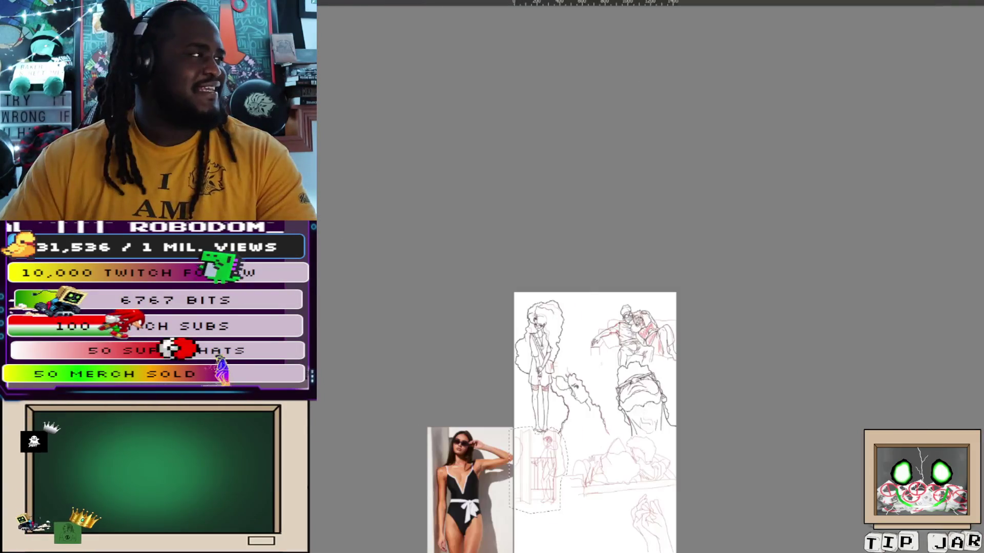
key(ctrl+t)
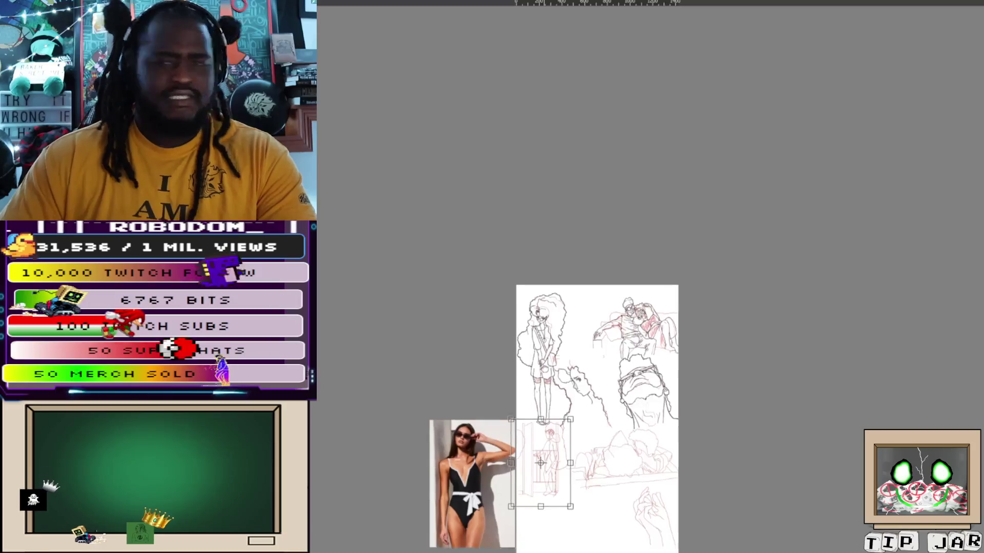
scroll(553, 307, down, 3)
scroll(553, 231, down, 3)
scroll(553, 177, up, 2)
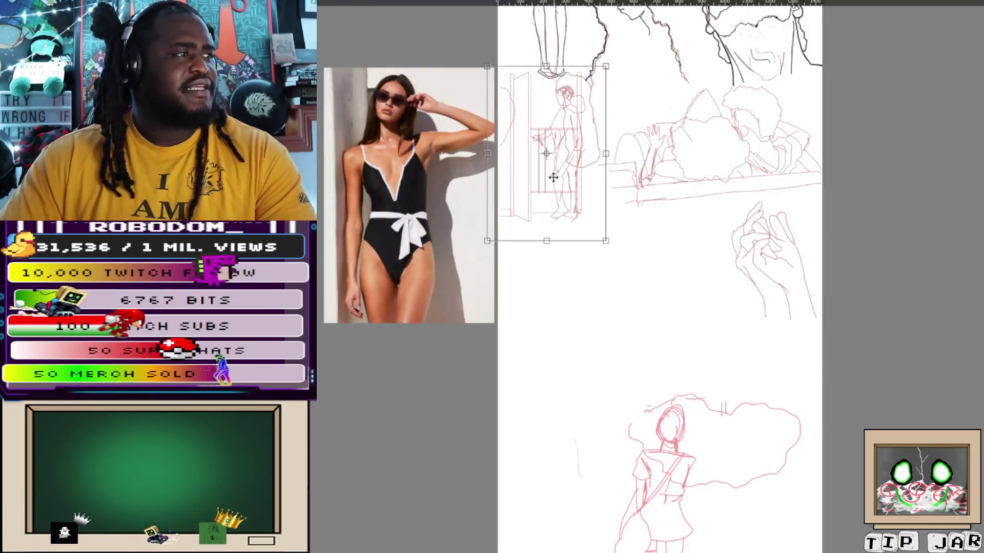
Drag the door-and-figure sketch lower on the page, enlarge it slightly and nudge it left into place
key(Return)
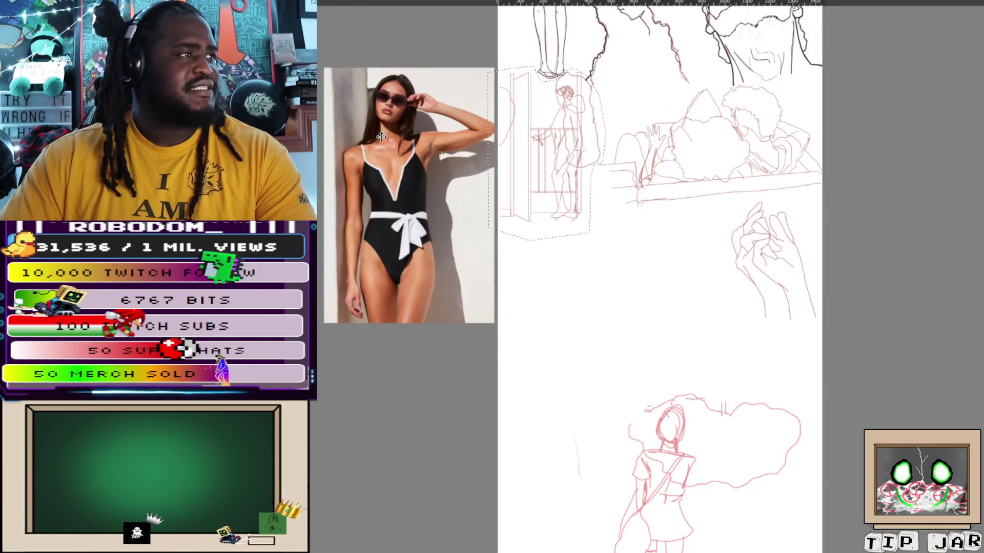
drag(555, 148, 583, 328)
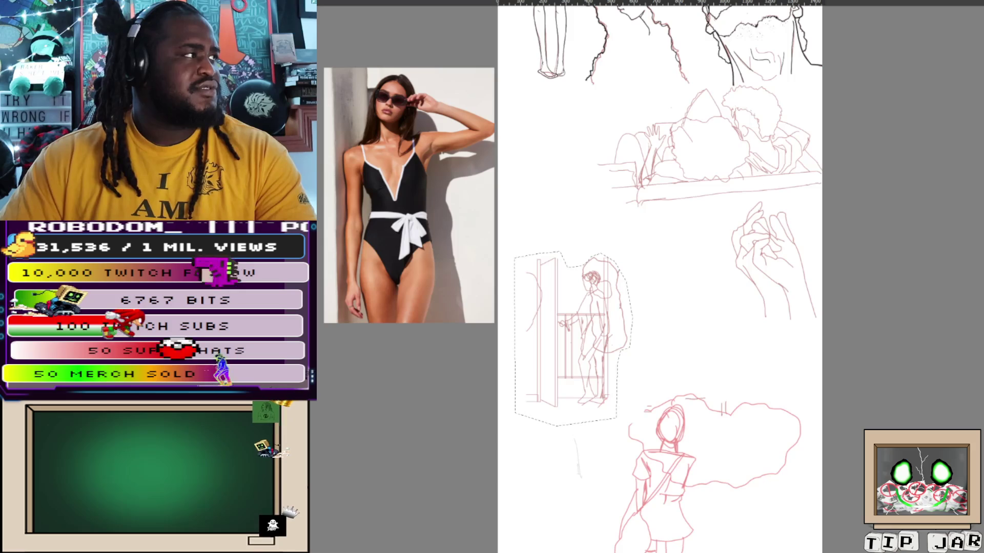
key(ctrl+t)
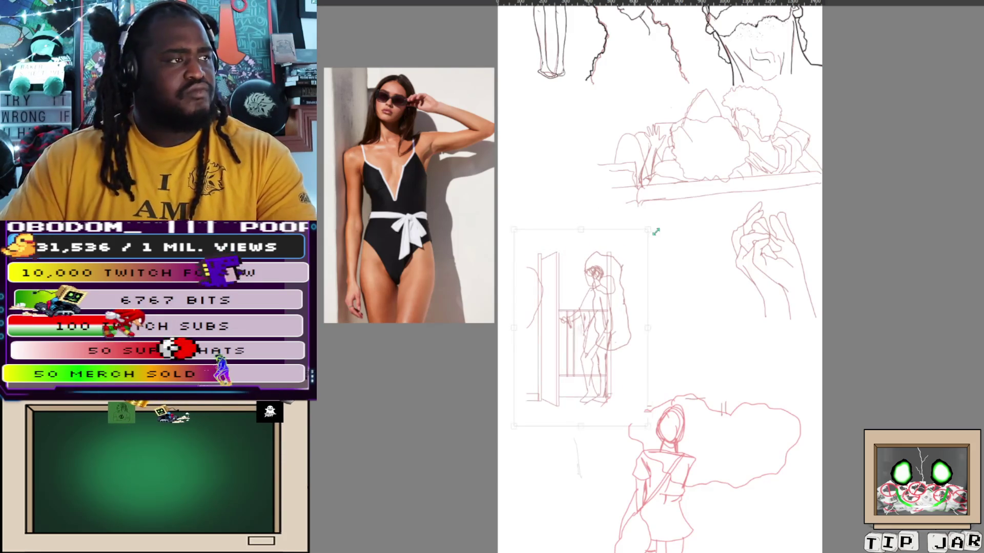
drag(633, 251, 669, 197)
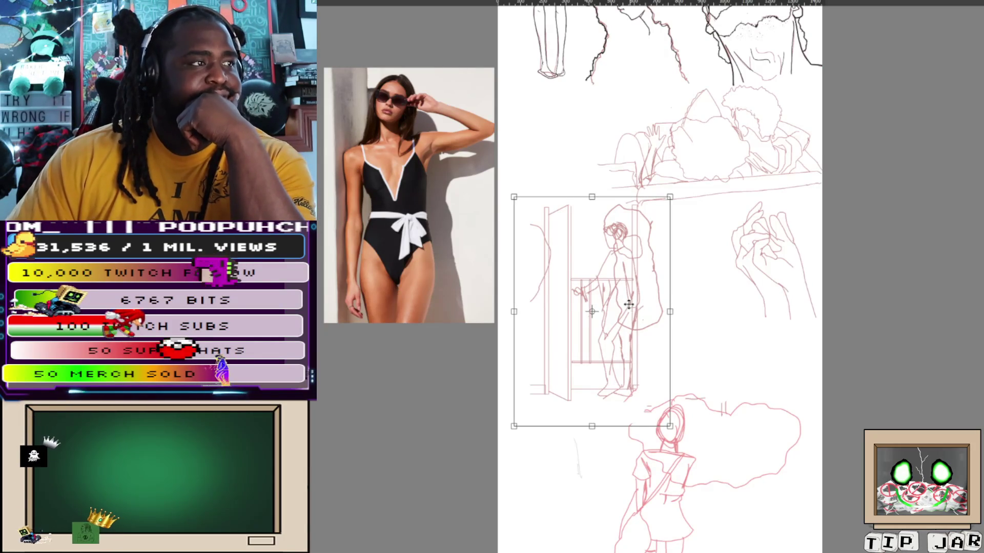
drag(614, 289, 608, 287)
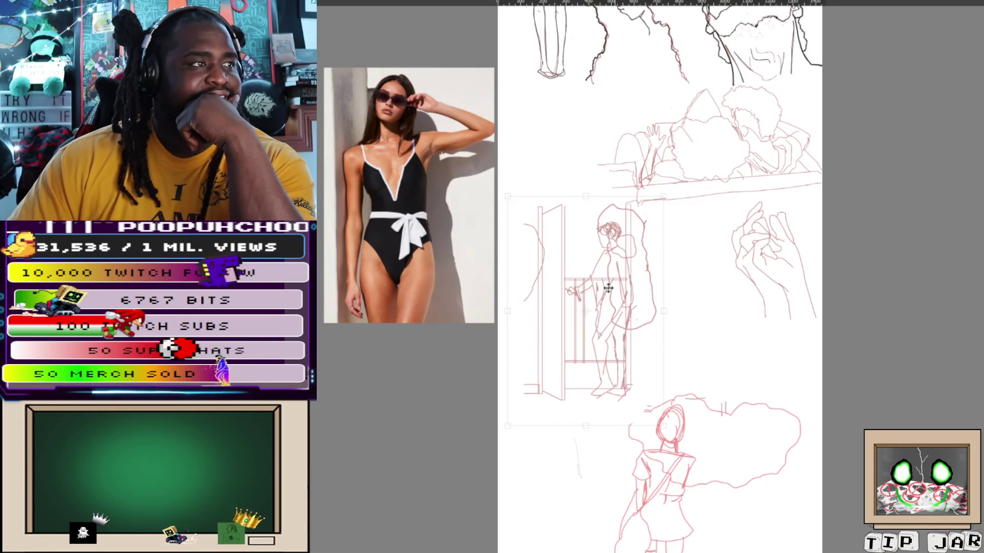
drag(608, 288, 603, 294)
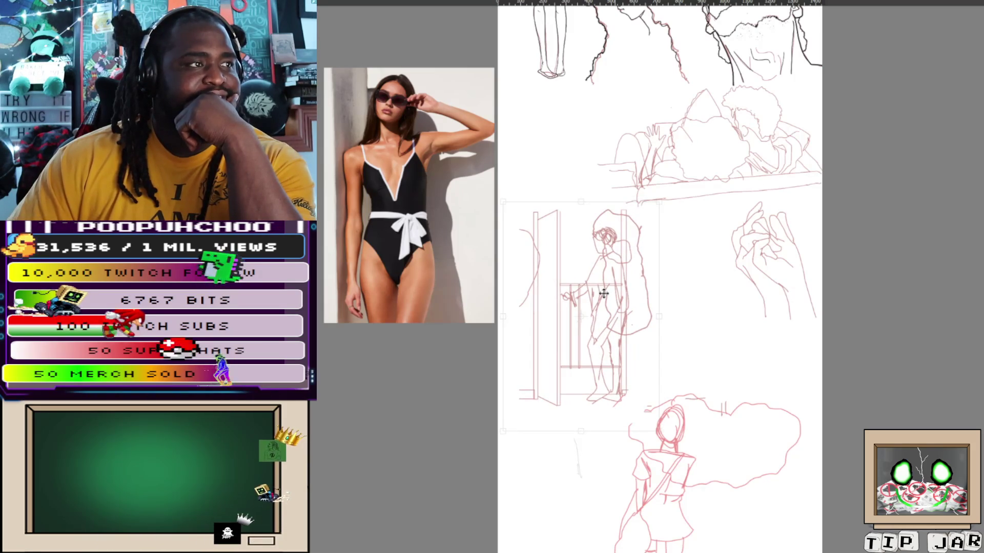
scroll(603, 294, down, 2)
scroll(606, 294, down, 3)
scroll(612, 294, up, 2)
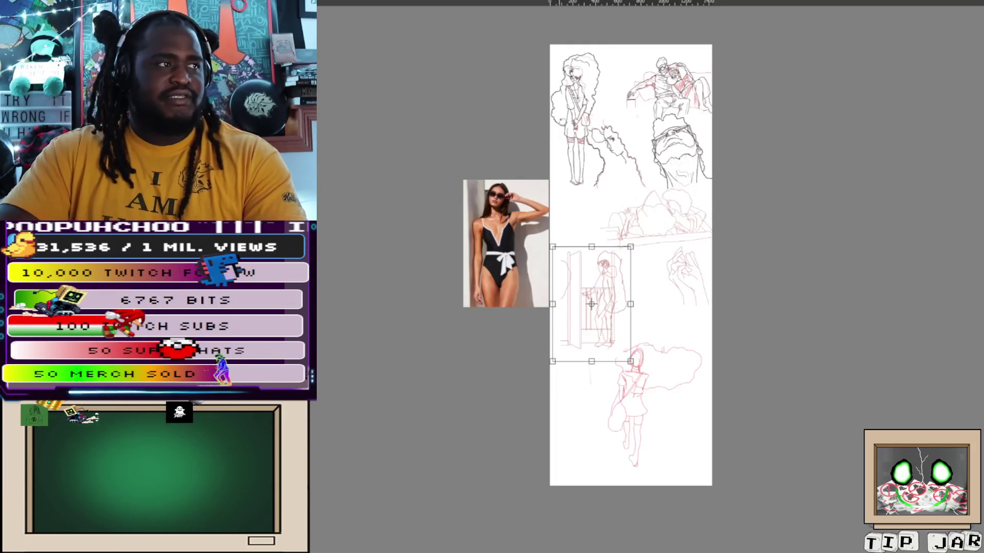
scroll(586, 110, up, 5)
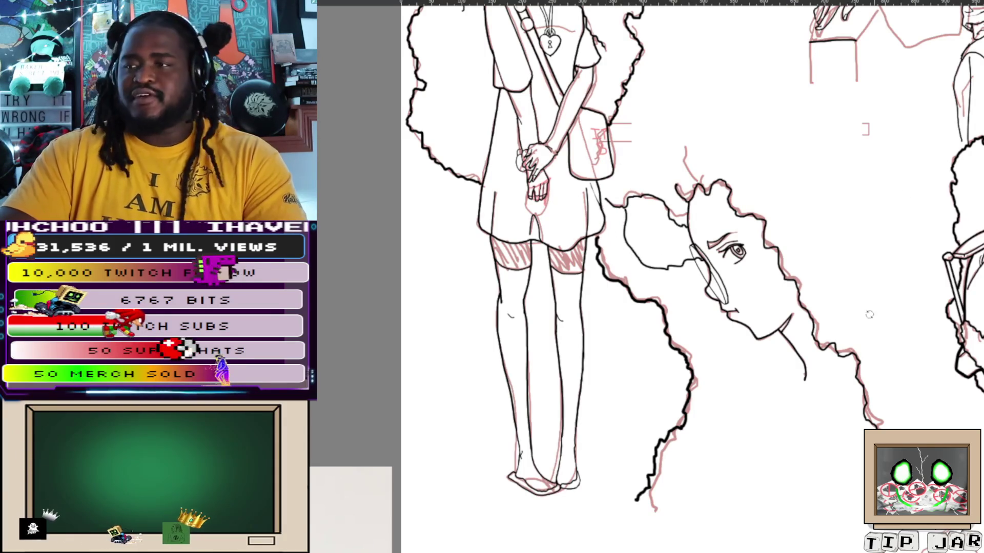
scroll(839, 282, down, 3)
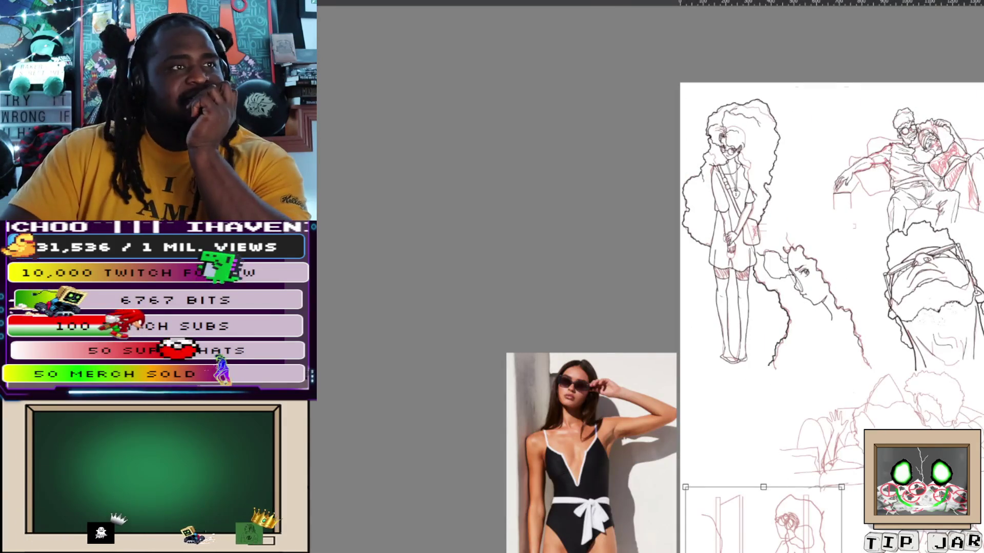
scroll(840, 283, up, 3)
scroll(690, 326, up, 3)
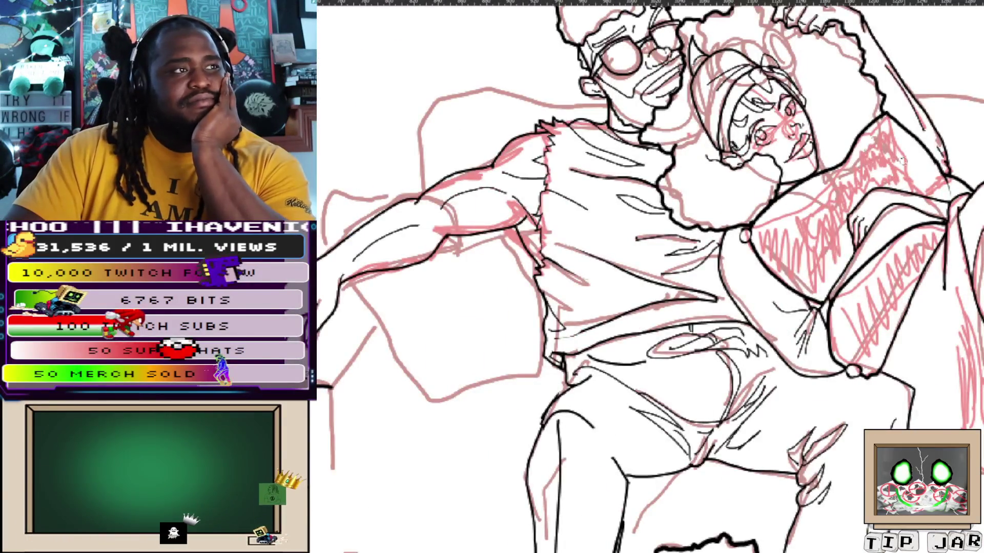
scroll(690, 327, down, 3)
scroll(696, 313, up, 3)
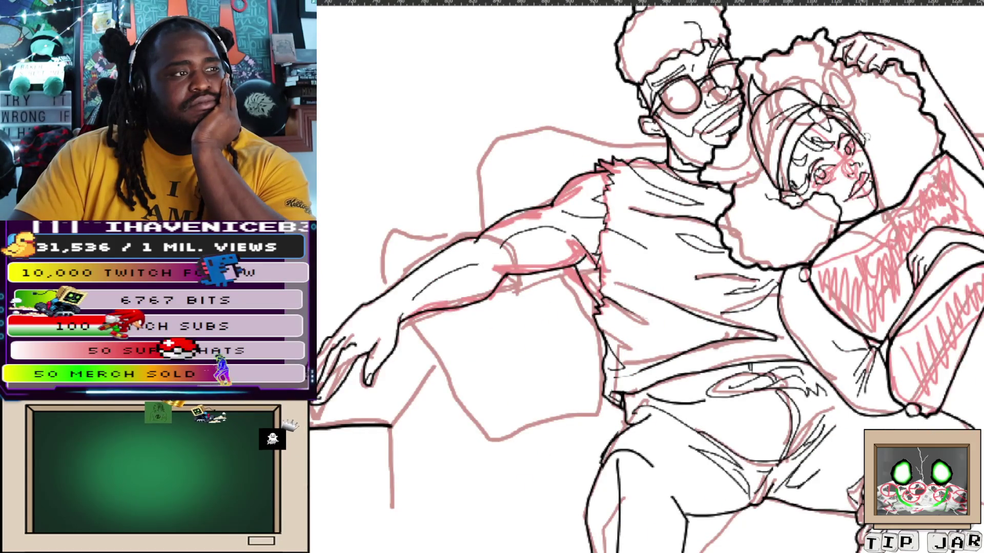
scroll(523, 487, down, 1)
scroll(752, 253, down, 3)
mouse_move(752, 252)
mouse_down()
mouse_move(691, 101)
mouse_move(668, 236)
mouse_up()
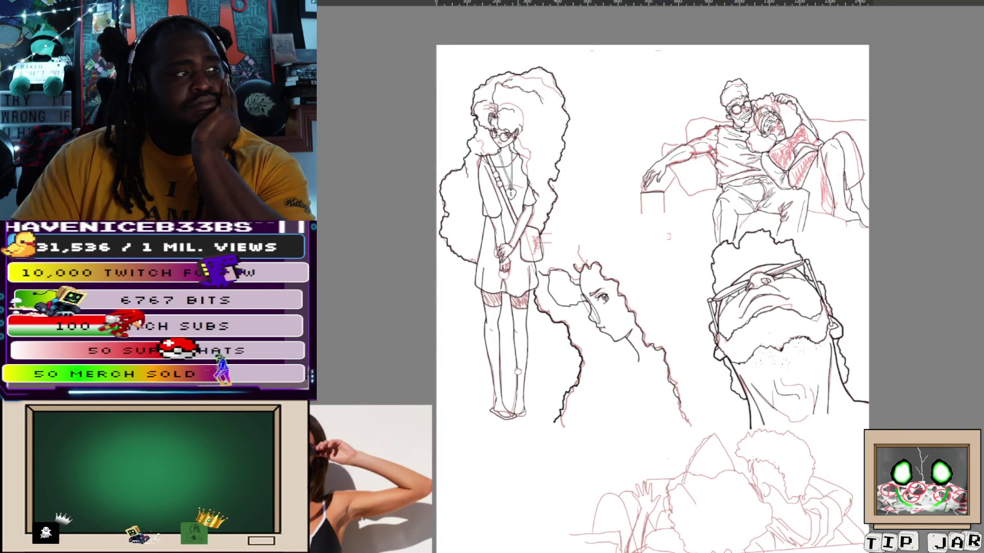
Commit the door-figure sketch's transform and deselect it
drag(519, 370, 503, 233)
scroll(502, 233, down, 1)
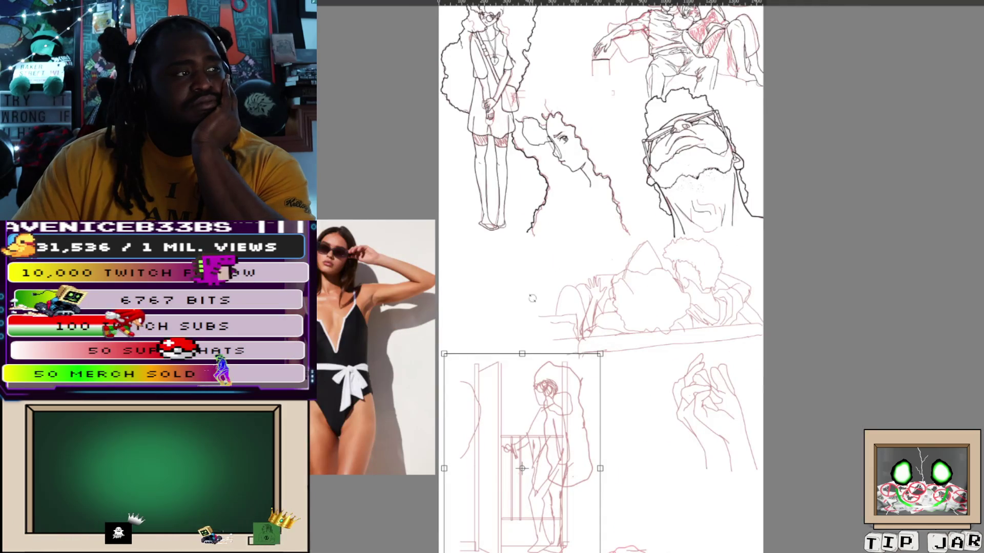
scroll(532, 300, up, 1)
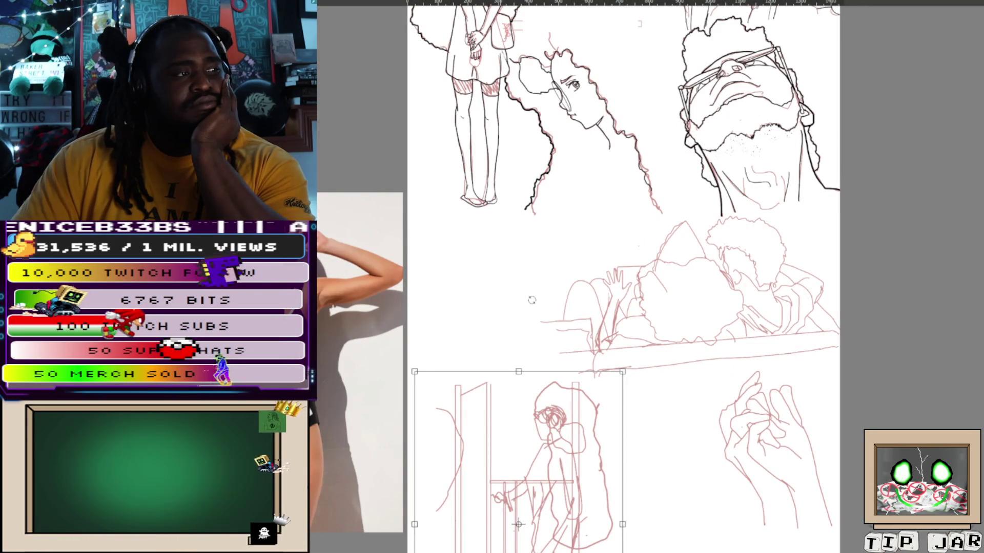
key(Return)
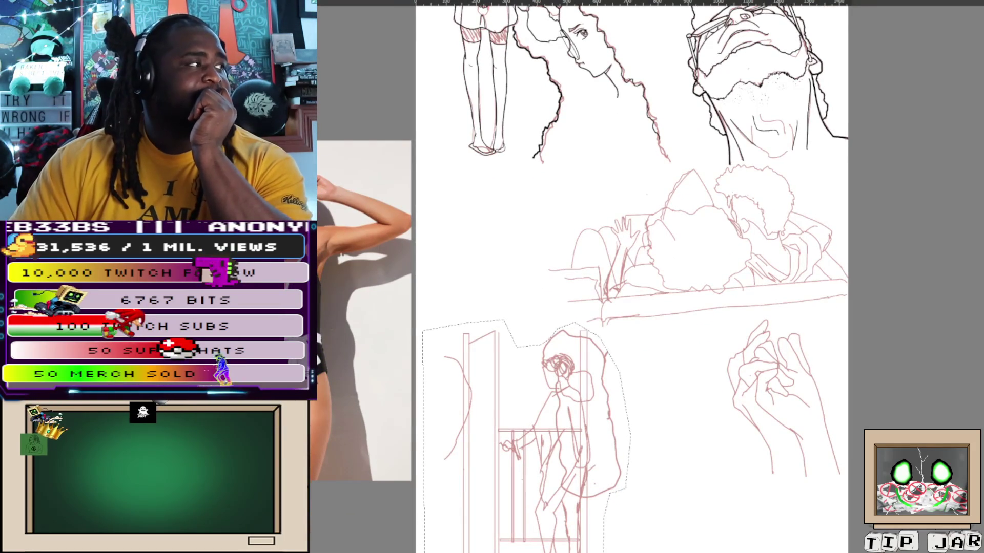
key(ctrl+d)
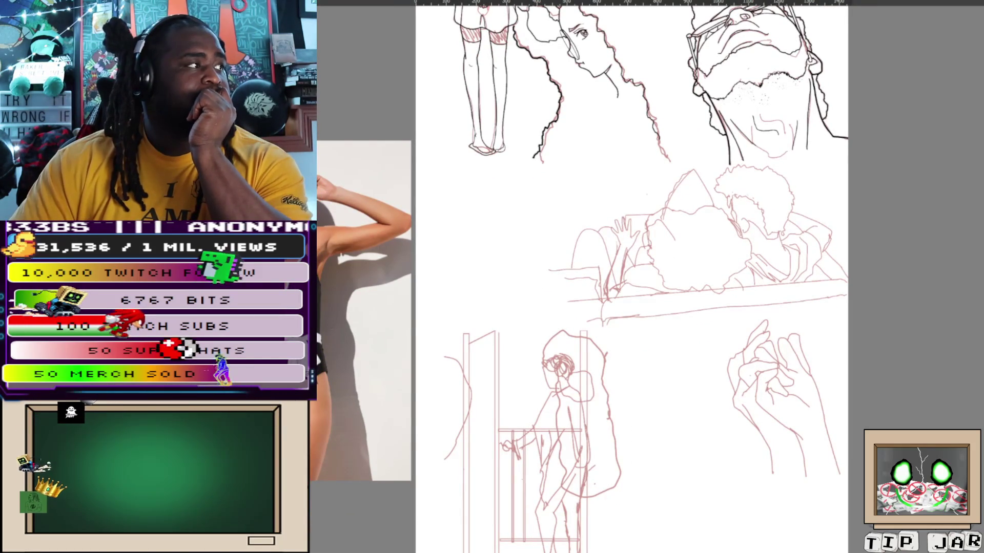
scroll(758, 217, up, 2)
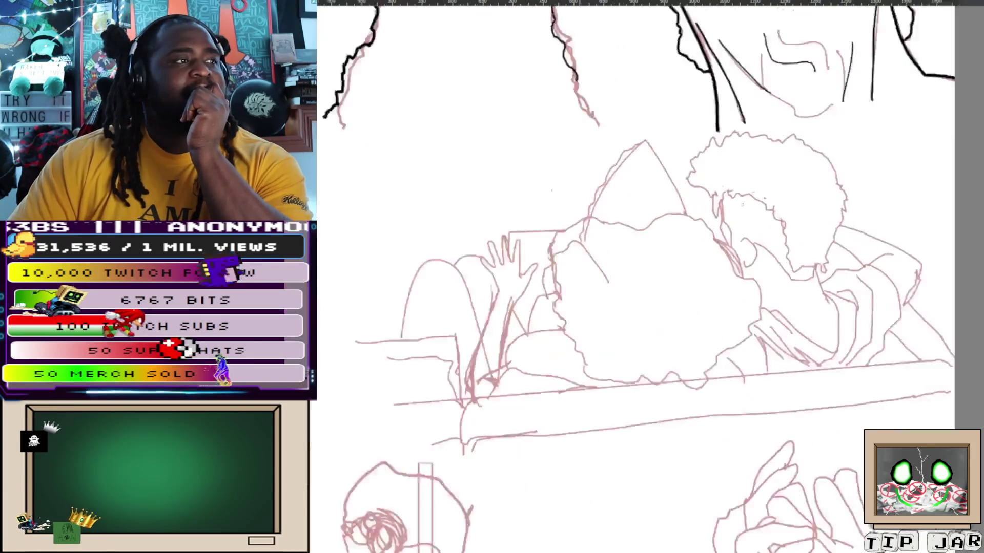
scroll(758, 217, up, 2)
scroll(758, 217, up, 2)
Ink the left and top edge of the embracing couple's curly hair outline in black
drag(759, 217, 844, 268)
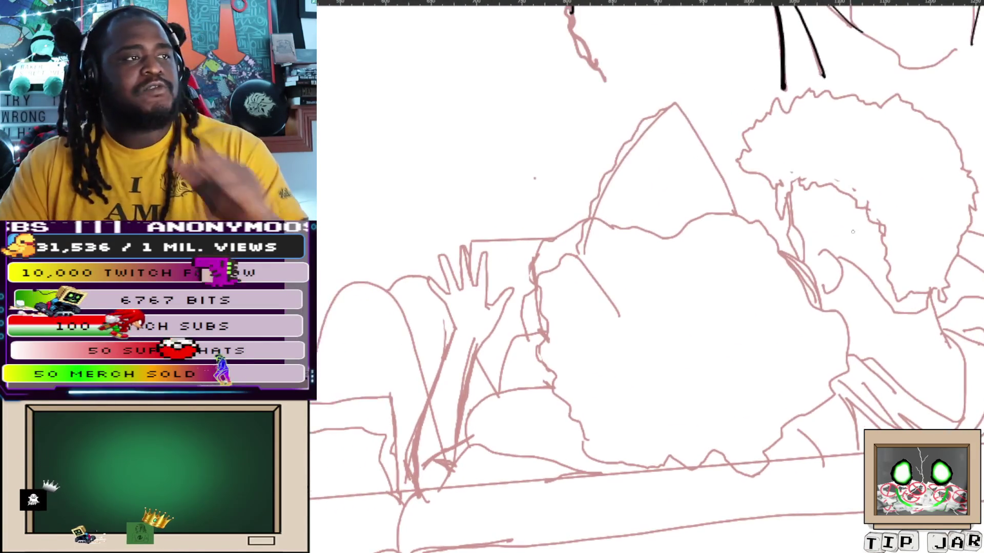
scroll(666, 213, up, 2)
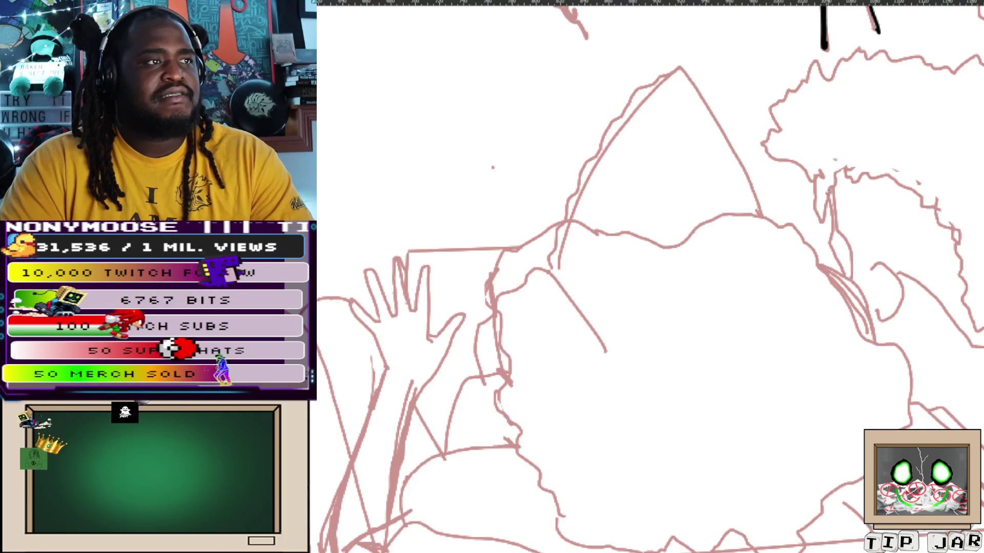
mouse_move(807, 177)
mouse_down()
mouse_move(763, 148)
mouse_move(769, 107)
mouse_up()
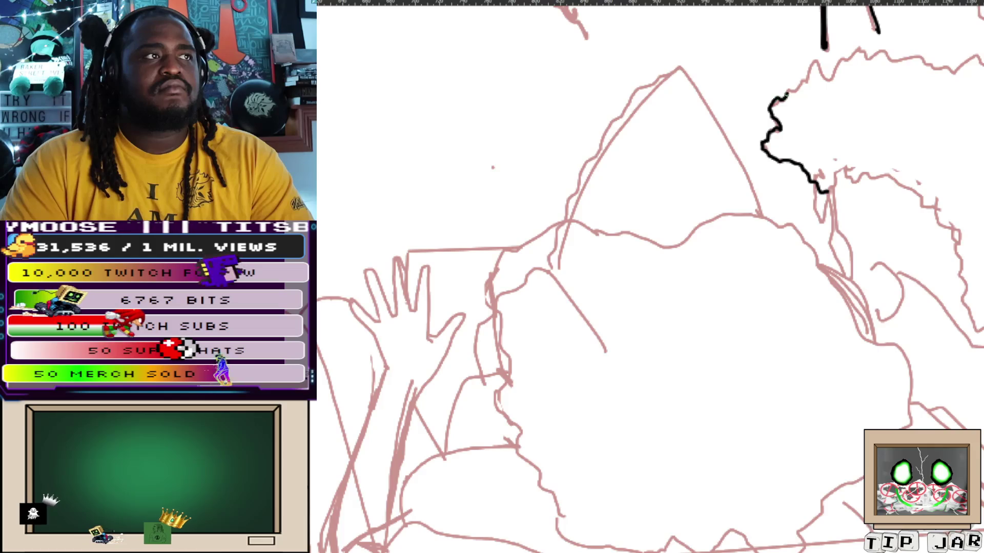
mouse_move(769, 107)
mouse_down()
mouse_move(811, 71)
mouse_move(826, 71)
mouse_up()
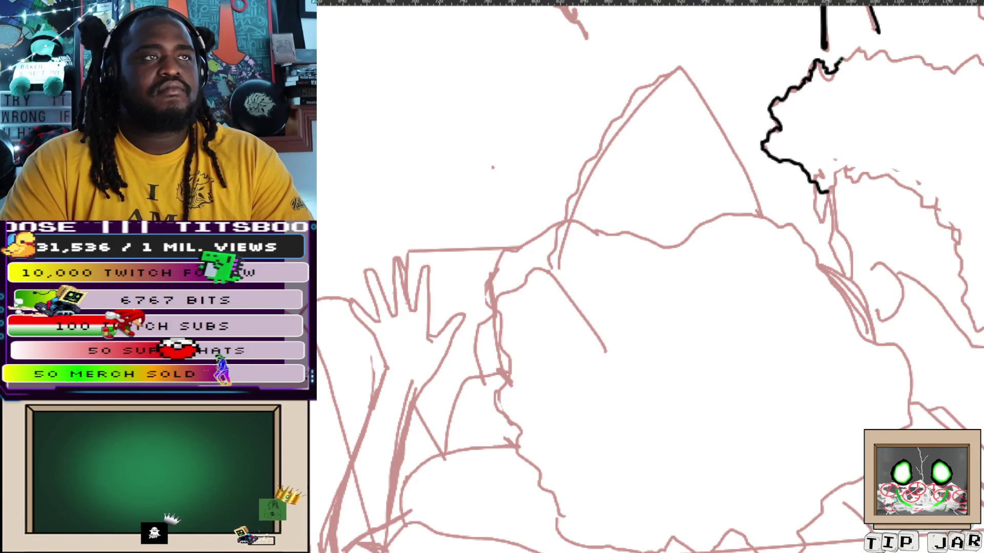
mouse_move(837, 70)
mouse_down()
mouse_move(861, 47)
mouse_move(893, 58)
mouse_up()
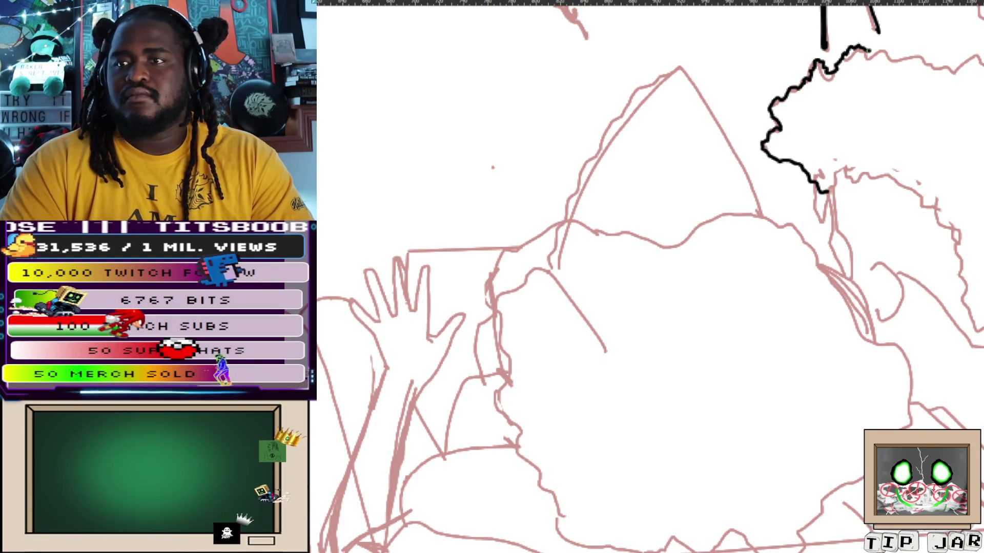
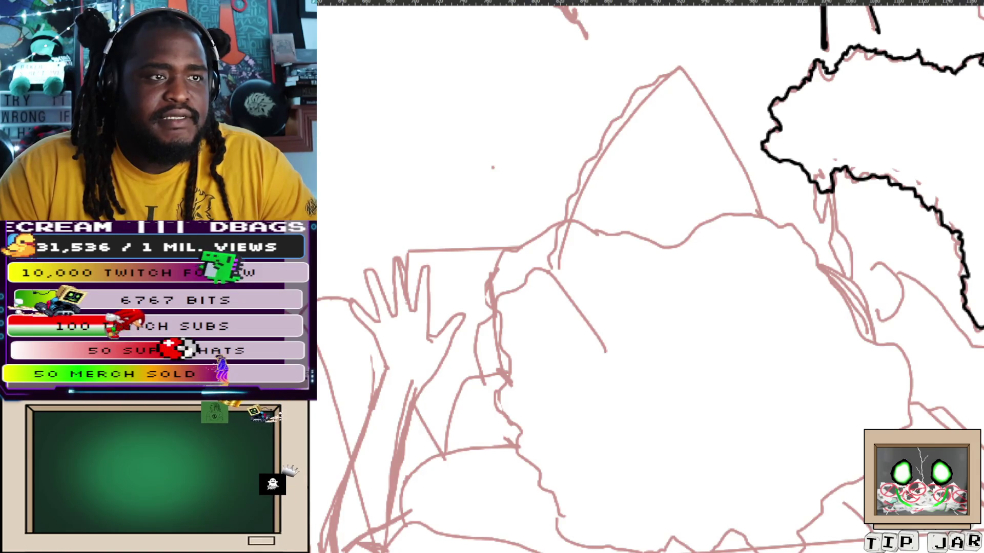
scroll(645, 277, down, 2)
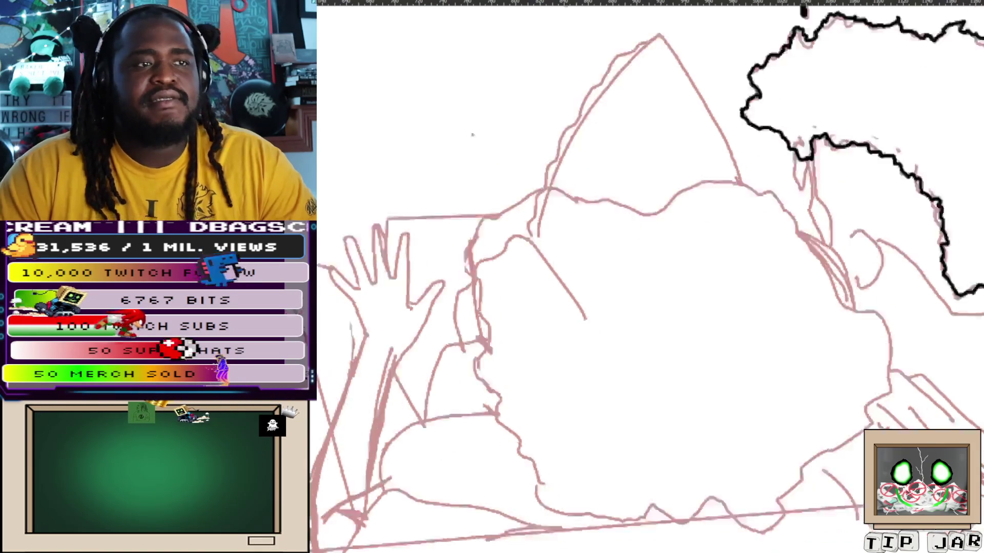
scroll(645, 277, down, 3)
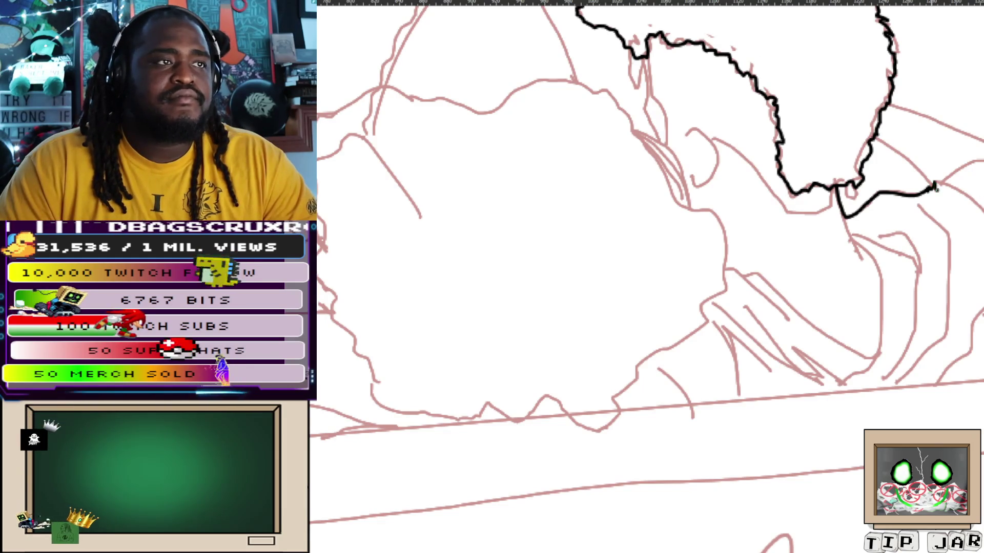
Ink the collar line down to the shoulder and the shoulder line rising to the right
mouse_move(936, 187)
mouse_down()
mouse_move(979, 251)
mouse_move(981, 311)
mouse_up()
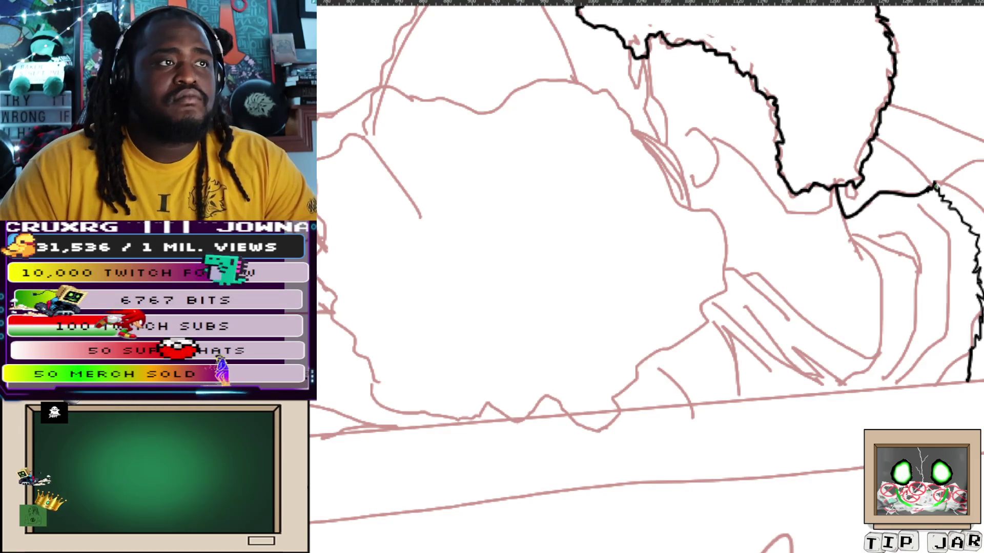
drag(936, 185, 982, 164)
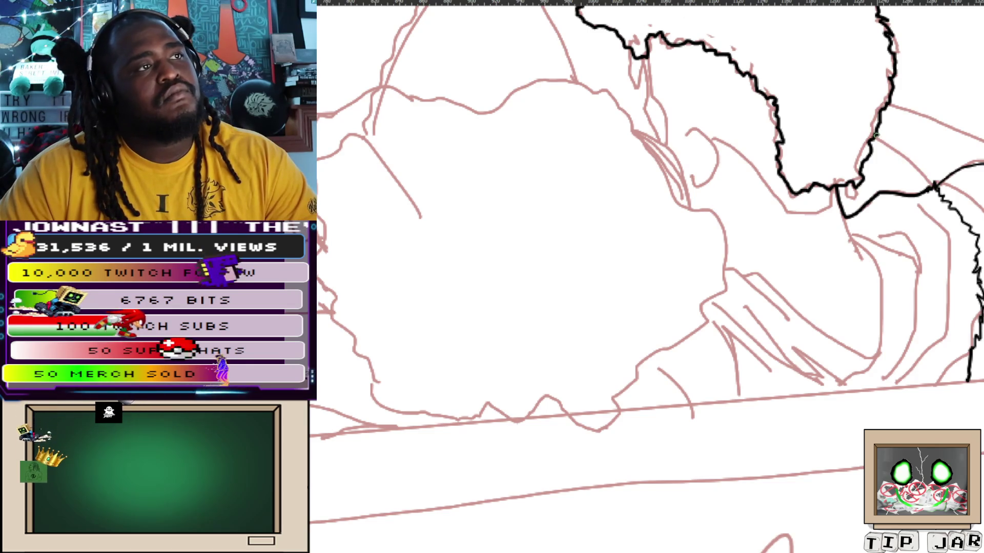
key(ctrl+z)
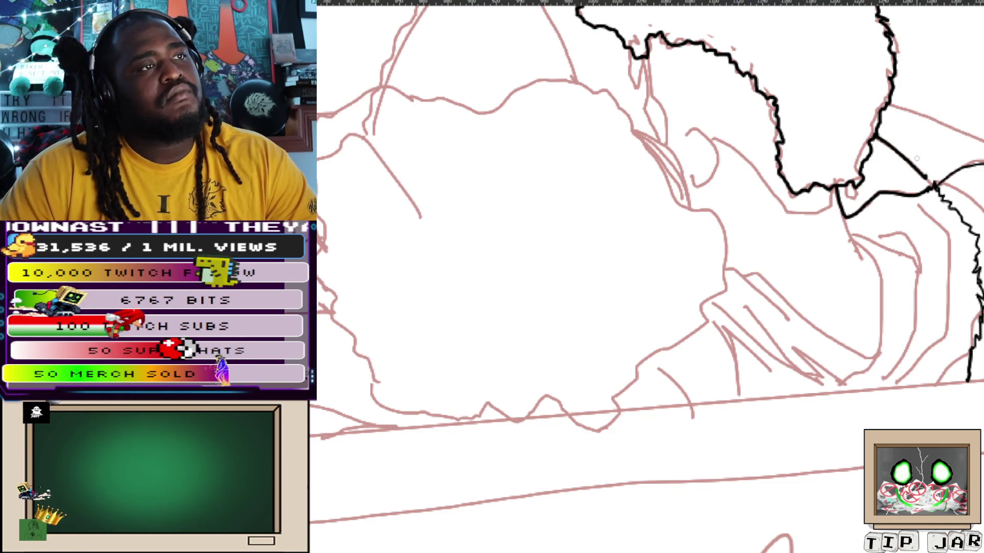
key(ctrl+y)
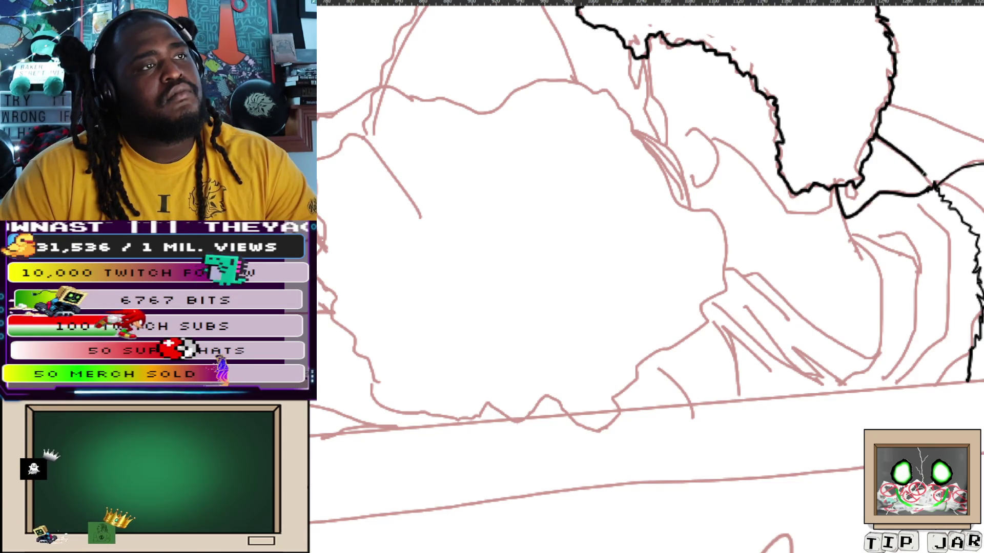
scroll(646, 276, down, 1)
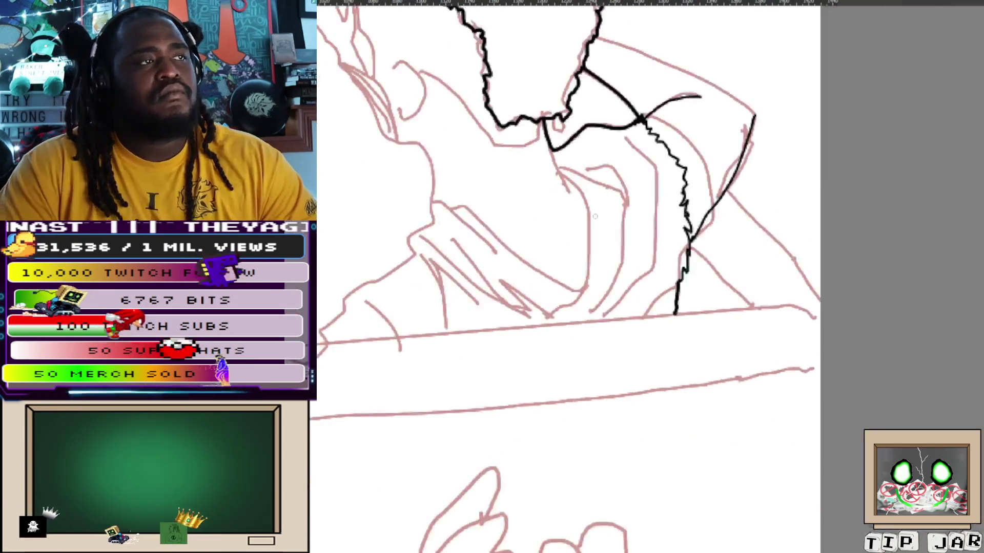
Ink the line down the figure's back, settling on a short stroke after two tries
drag(724, 197, 817, 297)
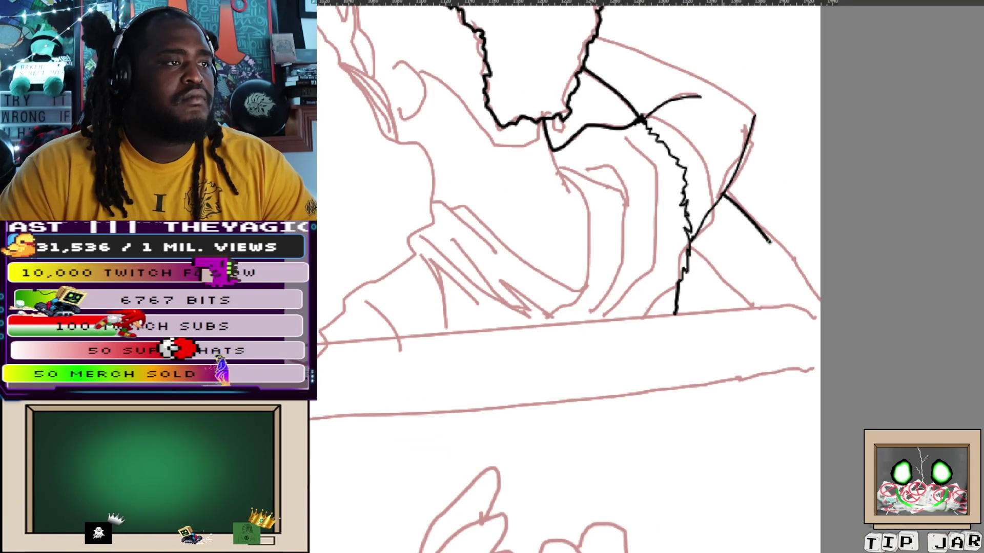
key(ctrl+z)
drag(744, 212, 816, 319)
key(ctrl+z)
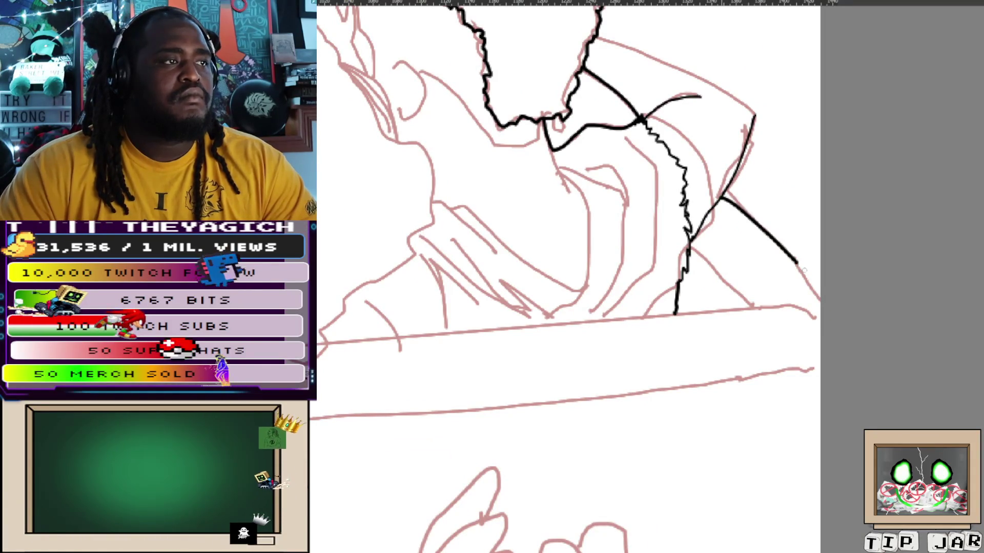
drag(723, 197, 763, 237)
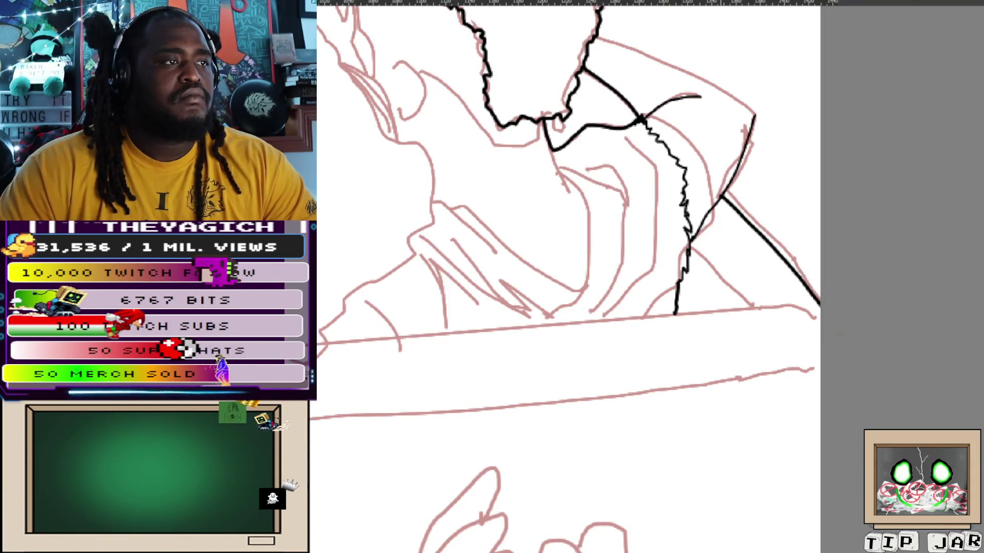
scroll(645, 276, up, 3)
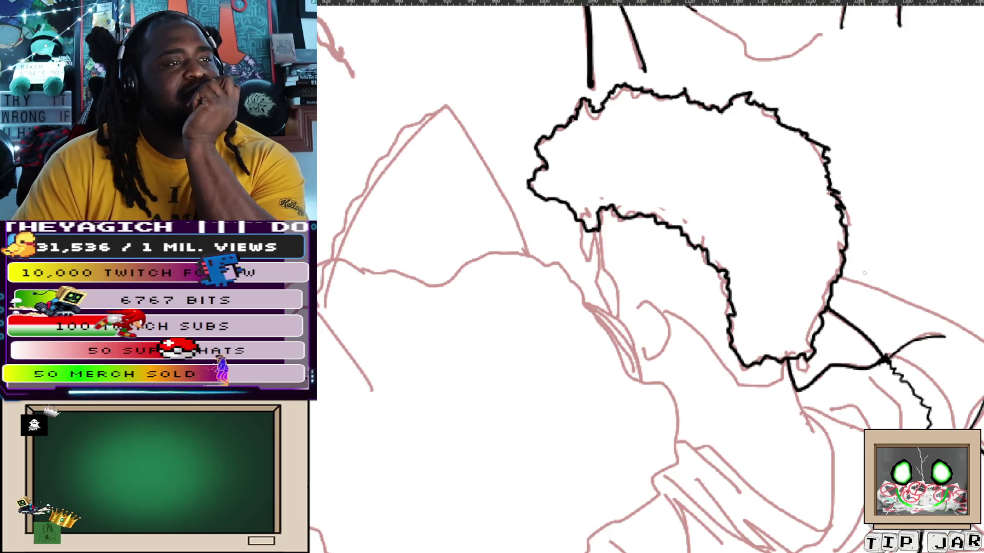
Ink the long contour across the shoulder, redrawing it after undone attempts
drag(854, 284, 669, 206)
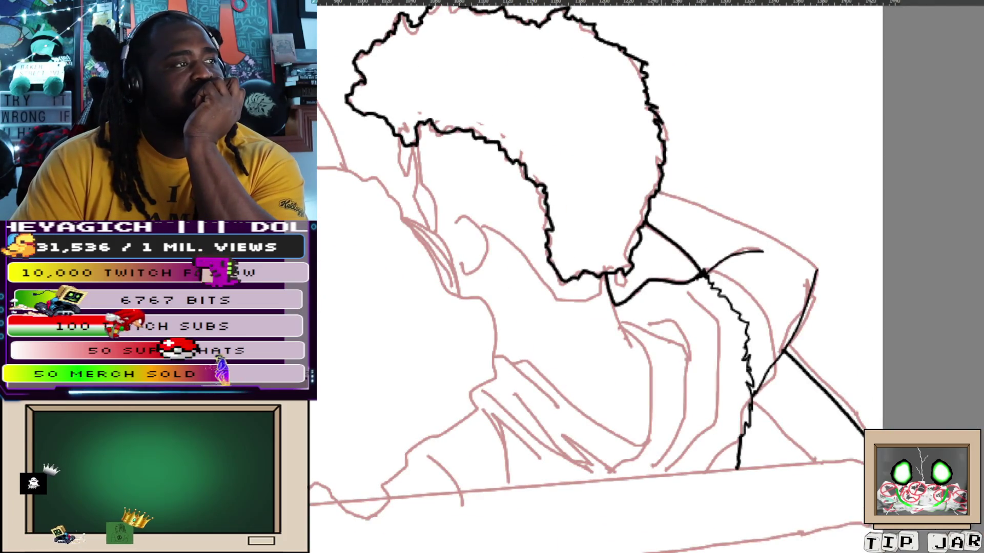
mouse_move(674, 199)
mouse_down()
mouse_move(719, 212)
mouse_move(797, 257)
mouse_up()
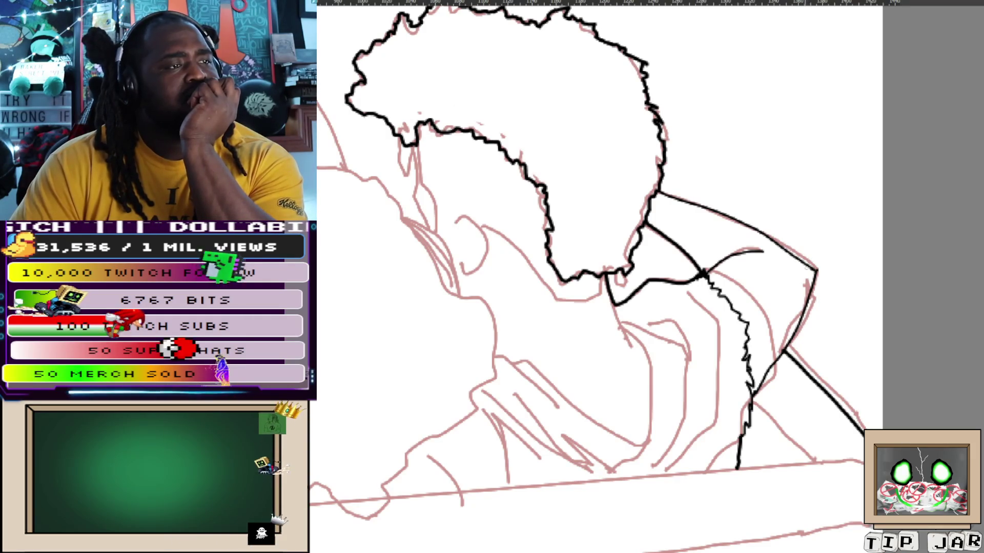
key(ctrl+z)
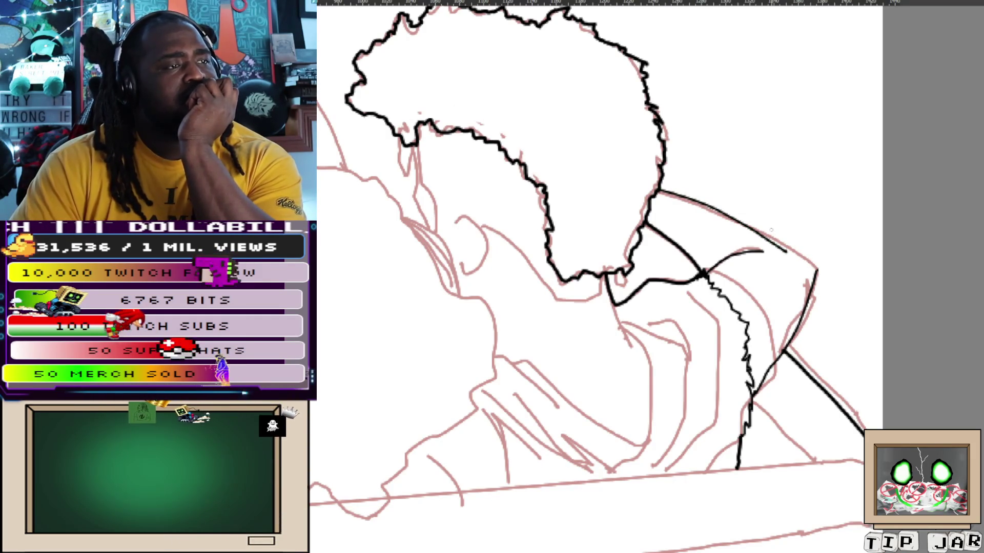
scroll(655, 259, up, 3)
scroll(650, 277, down, 2)
scroll(650, 277, up, 1)
scroll(650, 276, down, 1)
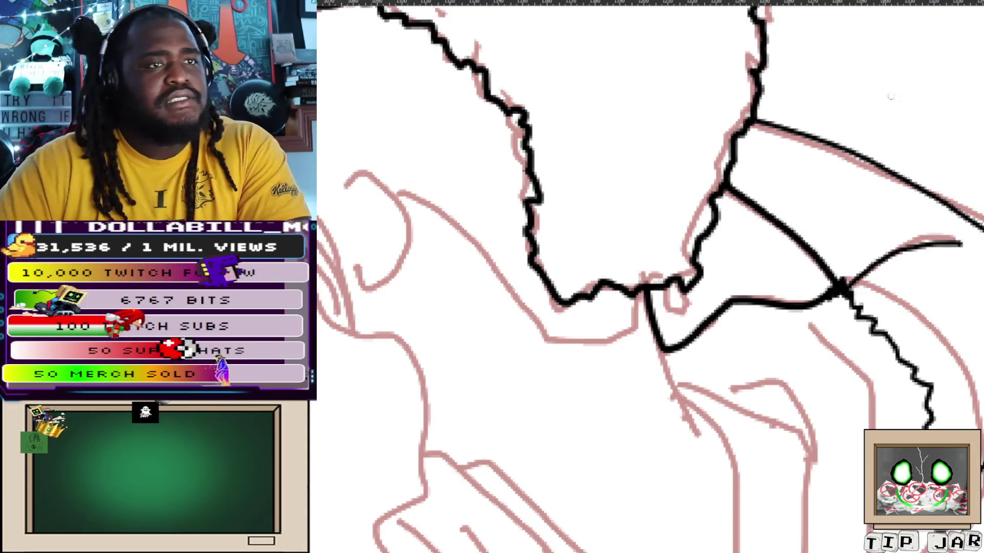
key(ctrl+z)
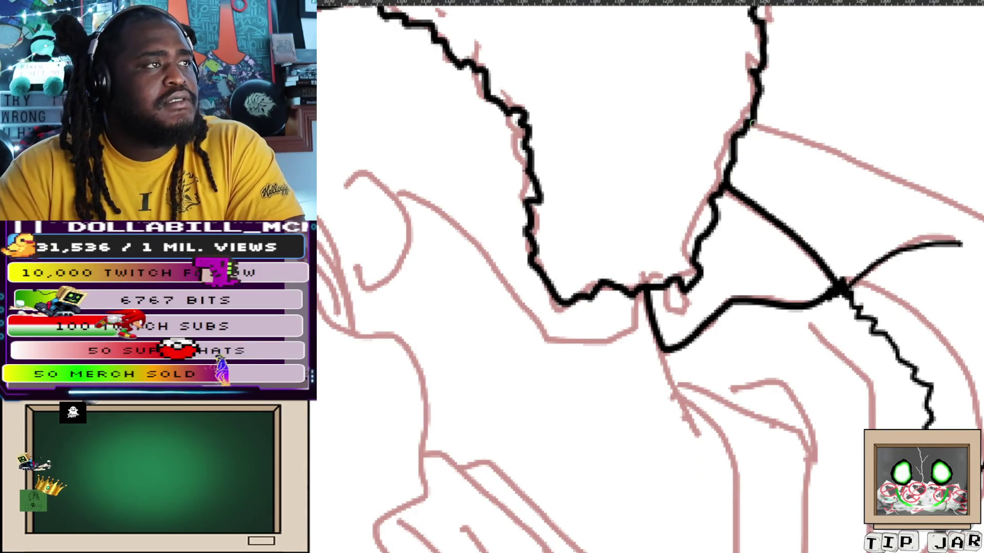
drag(749, 123, 983, 206)
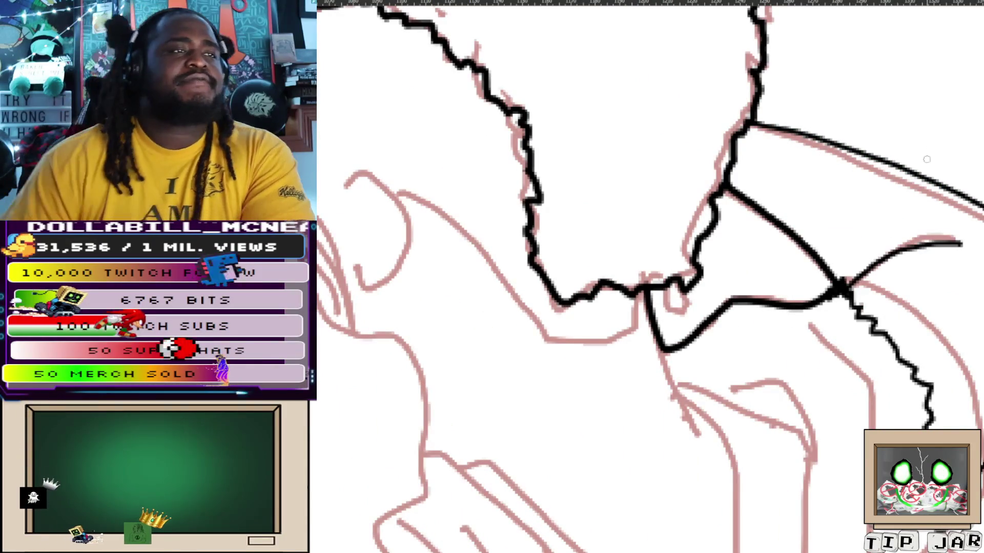
scroll(928, 159, down, 3)
scroll(927, 160, down, 3)
scroll(927, 160, up, 3)
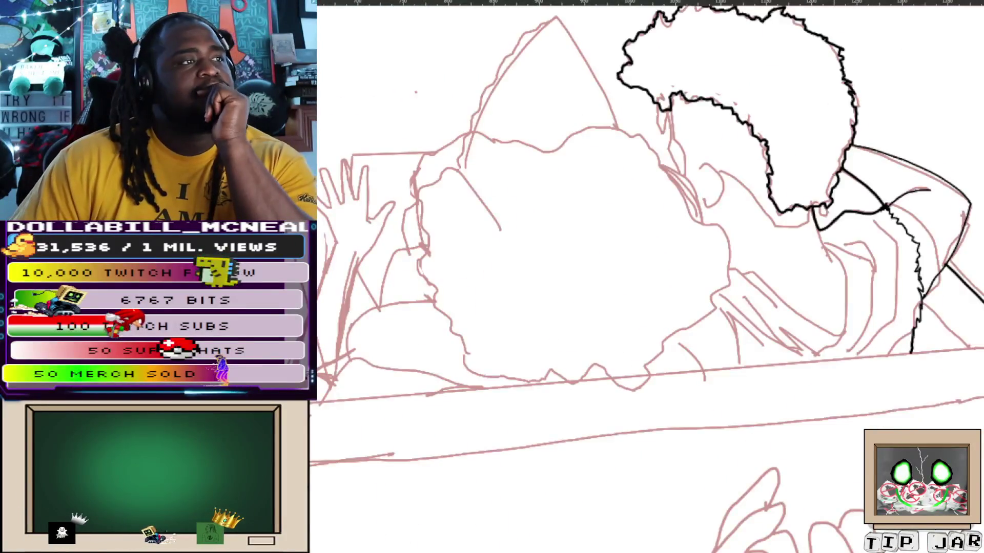
scroll(645, 277, down, 2)
scroll(646, 277, up, 1)
scroll(646, 276, down, 1)
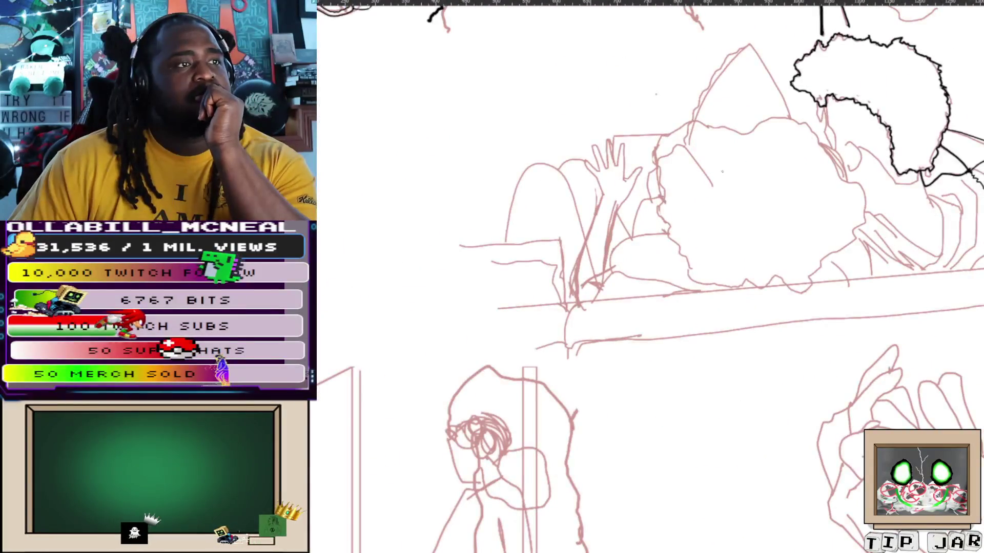
scroll(722, 171, down, 2)
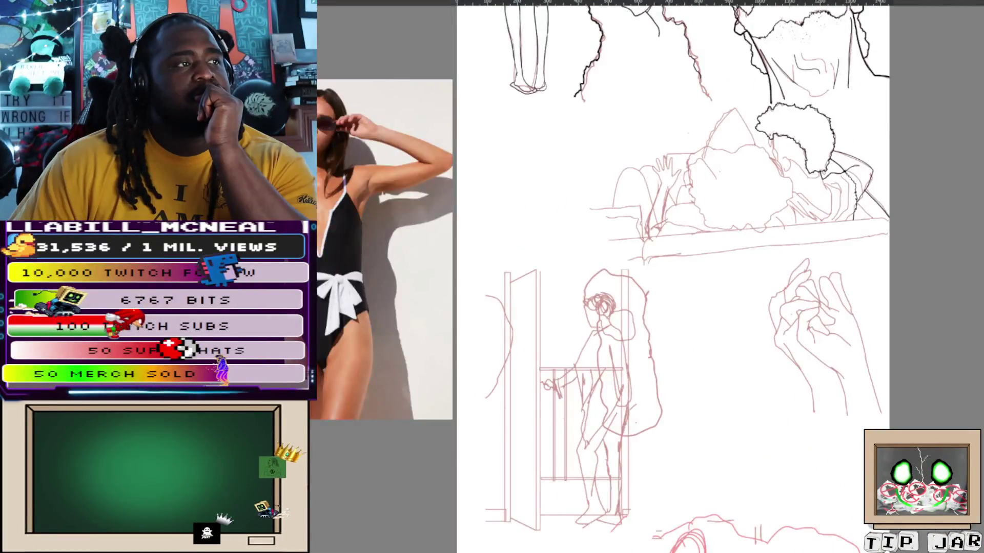
scroll(722, 171, down, 2)
scroll(687, 98, up, 2)
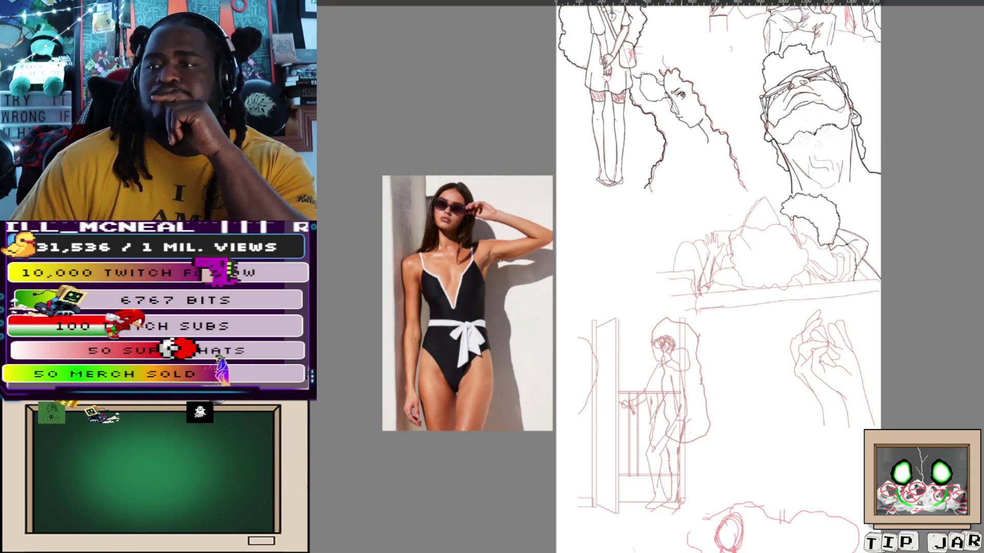
scroll(719, 277, up, 3)
scroll(719, 277, up, 1)
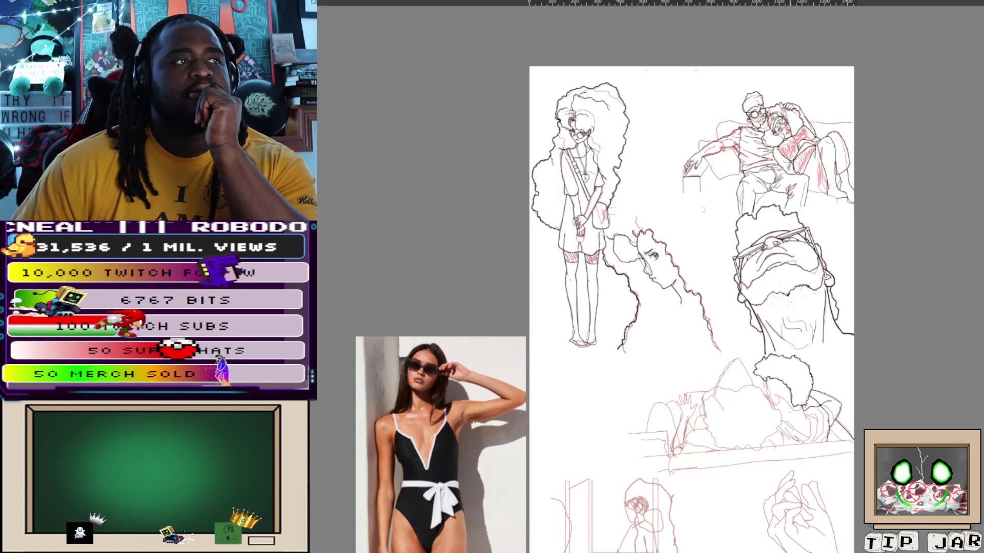
scroll(739, 410, down, 2)
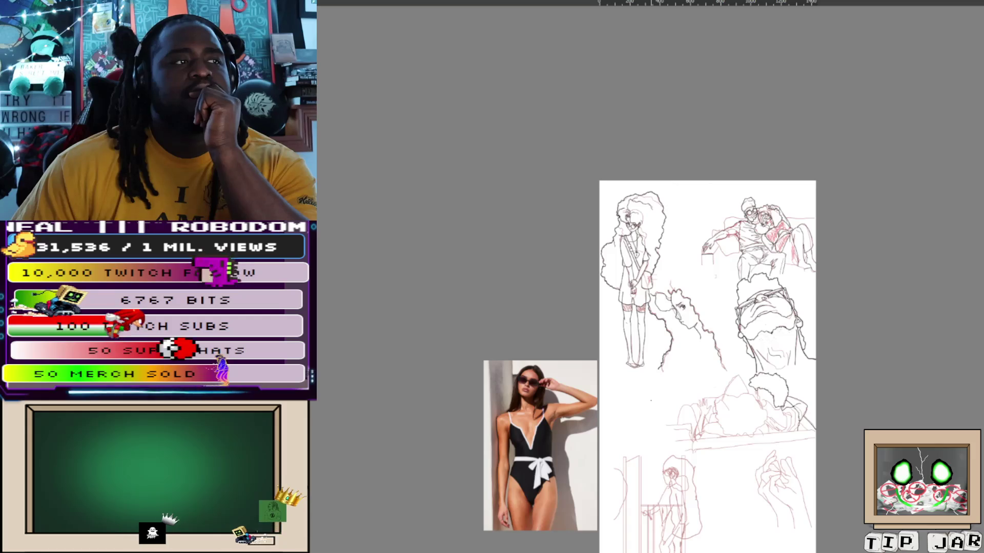
scroll(707, 369, down, 5)
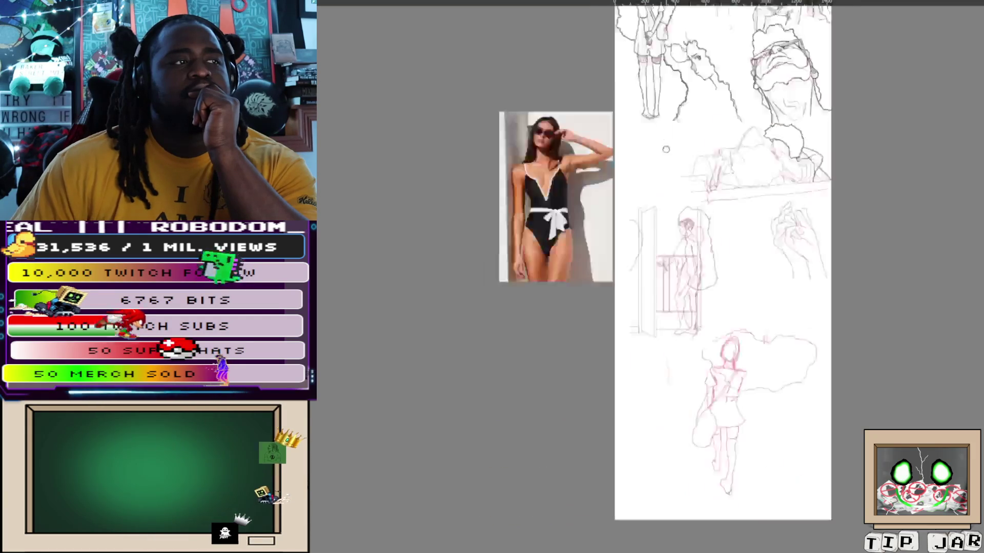
scroll(753, 192, up, 2)
scroll(753, 192, up, 2)
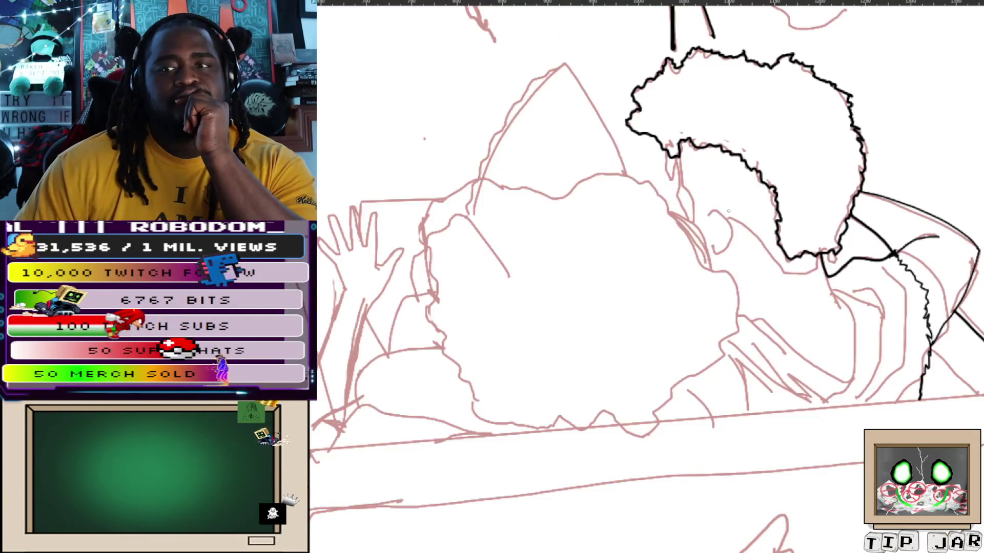
scroll(734, 203, down, 2)
scroll(754, 201, left, 3)
scroll(774, 200, left, 2)
scroll(729, 199, up, 2)
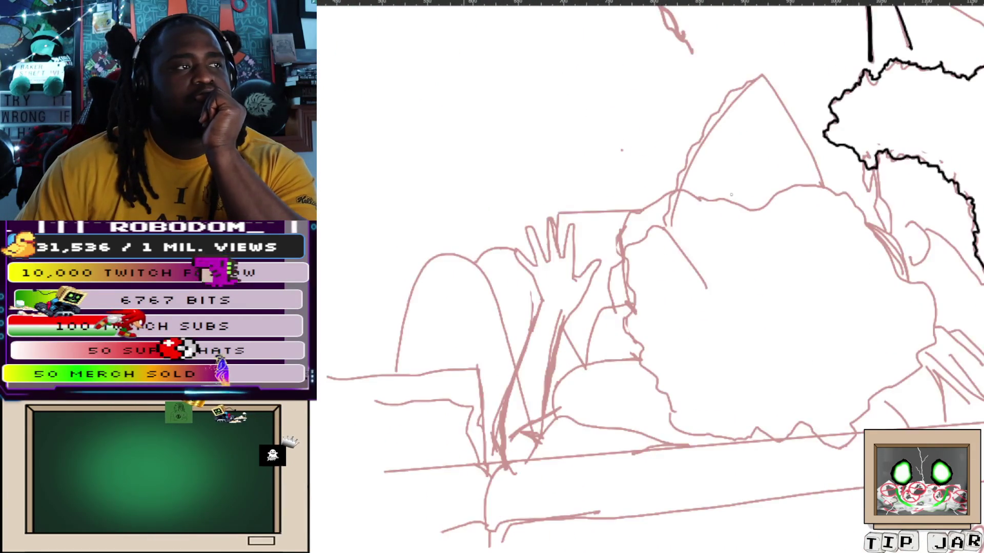
scroll(696, 368, down, 3)
scroll(695, 369, up, 1)
scroll(695, 368, up, 1)
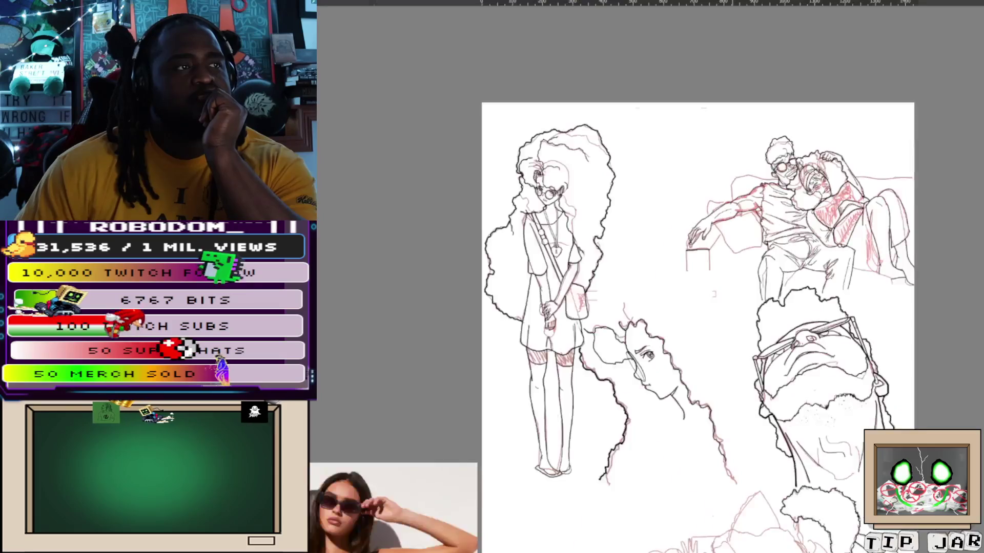
scroll(696, 368, up, 2)
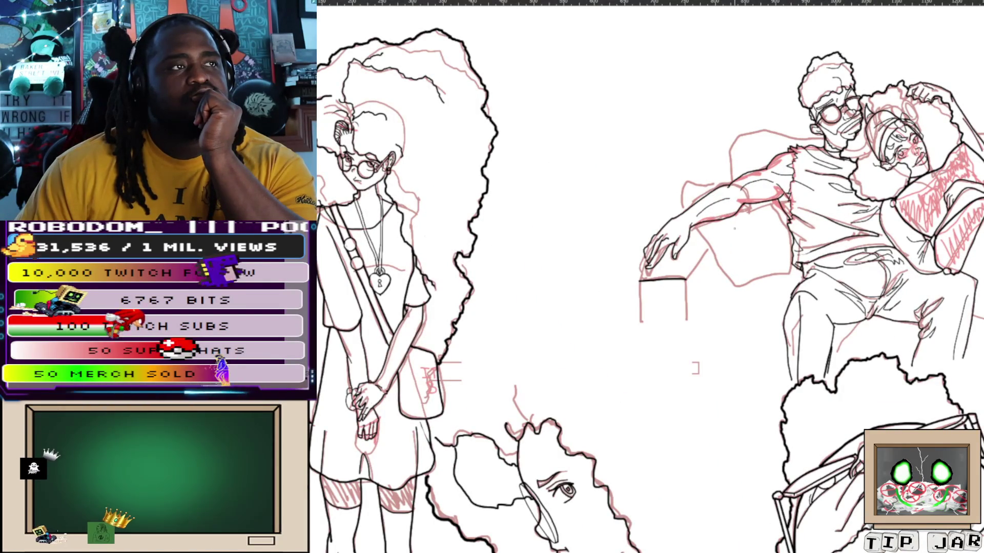
scroll(695, 368, down, 3)
scroll(695, 368, up, 1)
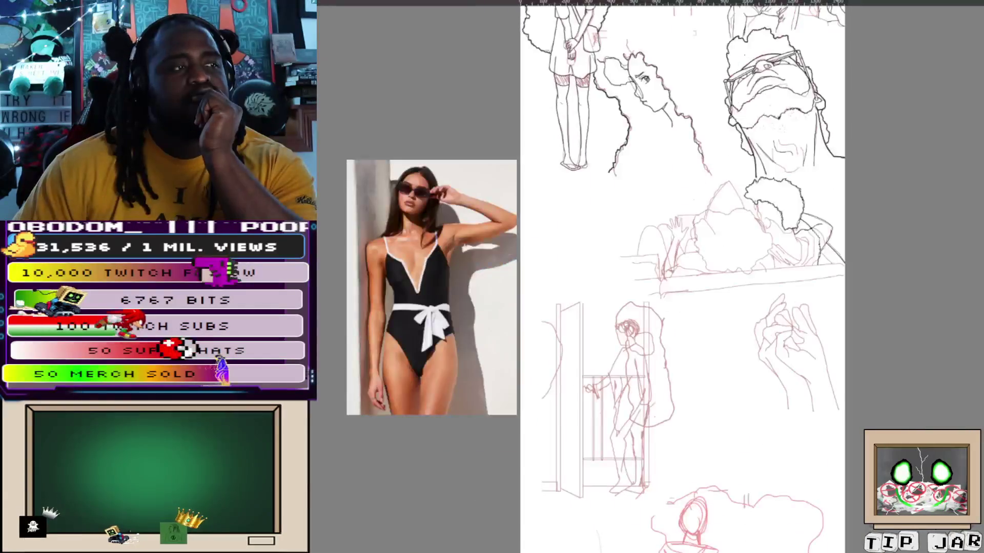
scroll(761, 215, up, 2)
scroll(761, 215, up, 2)
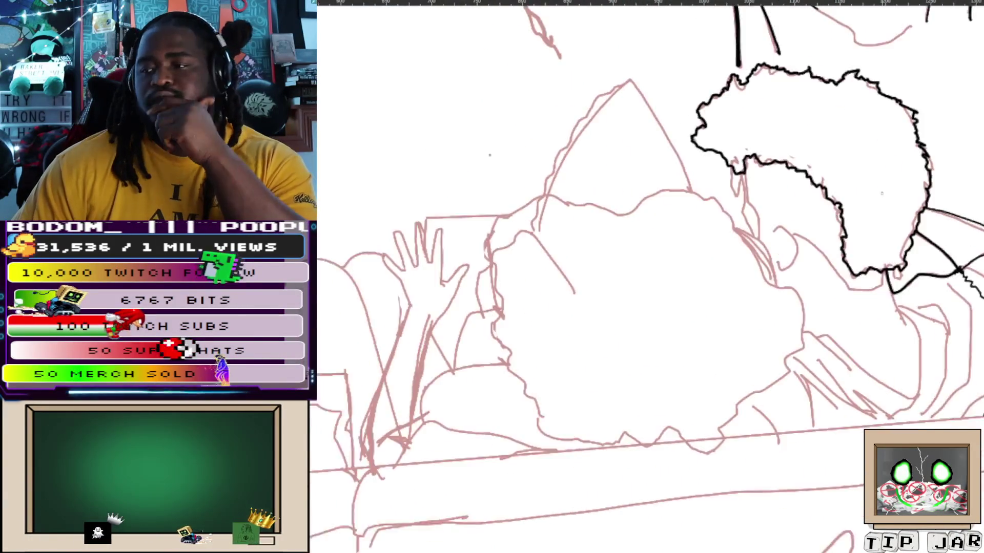
scroll(828, 383, up, 1)
scroll(828, 384, up, 1)
Ink two horizontal lines across the sketch, discarding the rough and diagonal attempts
mouse_move(828, 384)
mouse_down()
mouse_move(871, 313)
mouse_move(824, 452)
mouse_up()
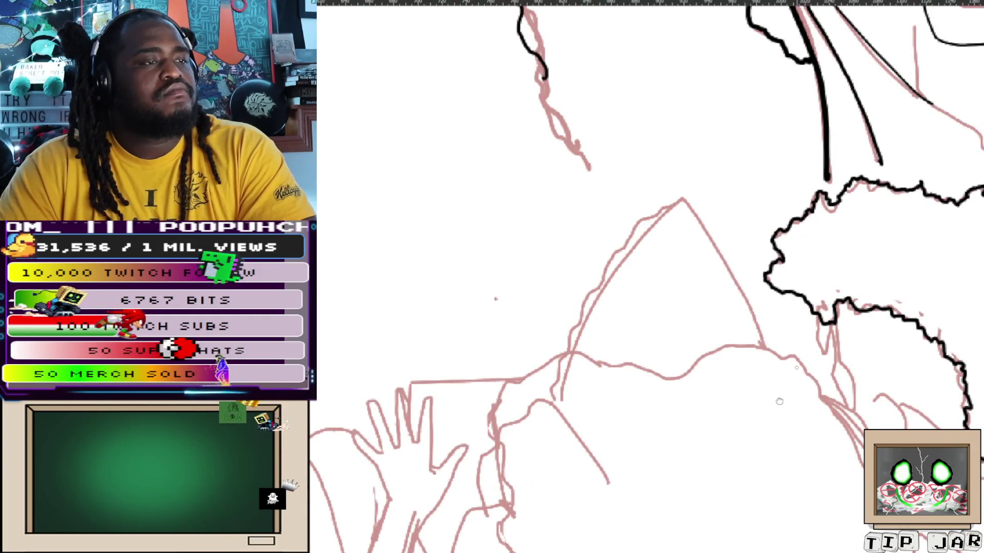
drag(779, 400, 788, 162)
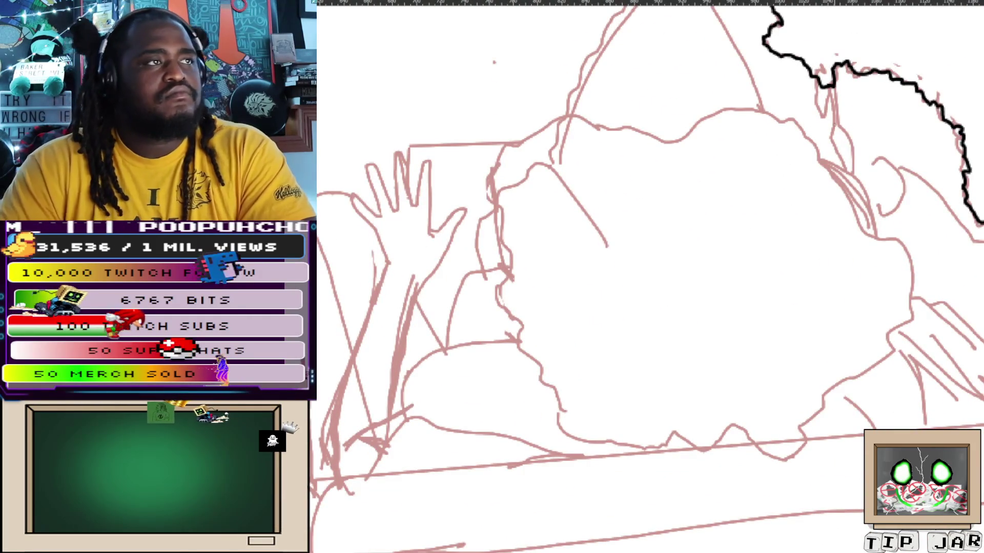
scroll(854, 155, up, 5)
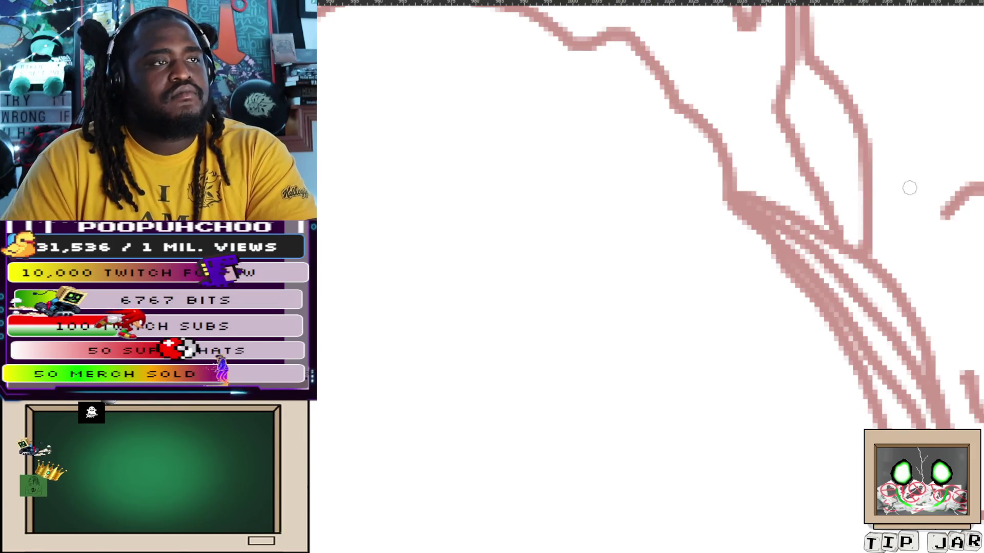
drag(780, 192, 974, 181)
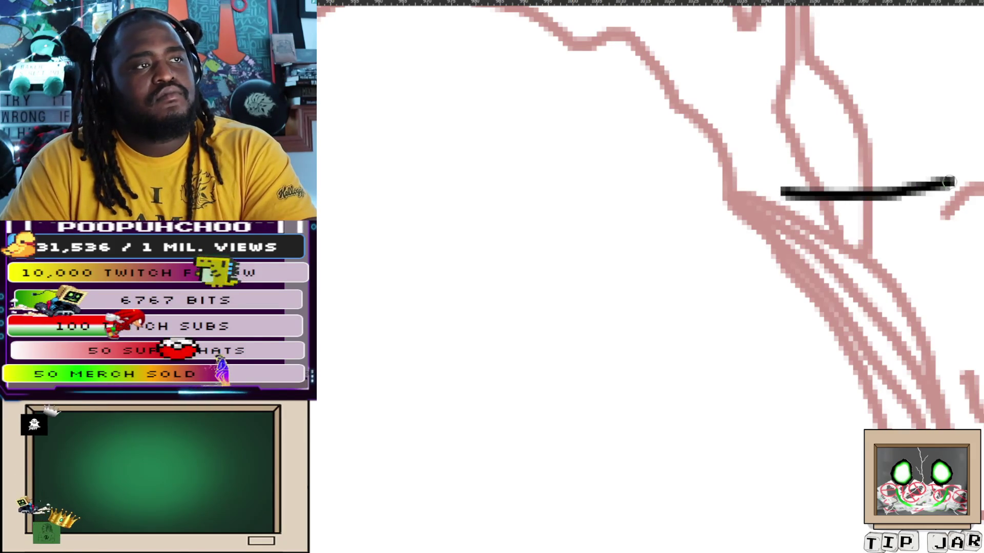
key(ctrl+z)
drag(785, 199, 981, 183)
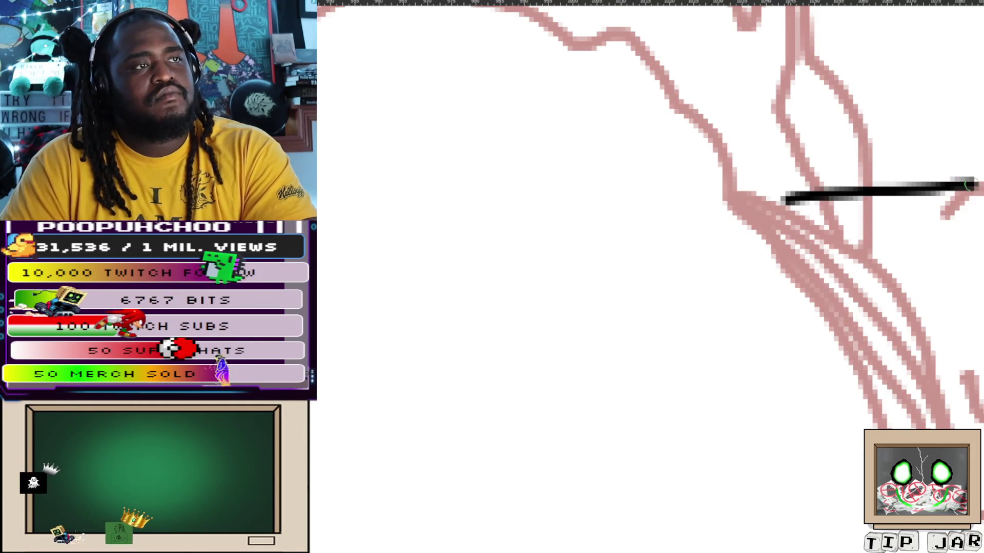
mouse_move(801, 219)
mouse_down()
mouse_move(944, 209)
mouse_move(946, 138)
mouse_up()
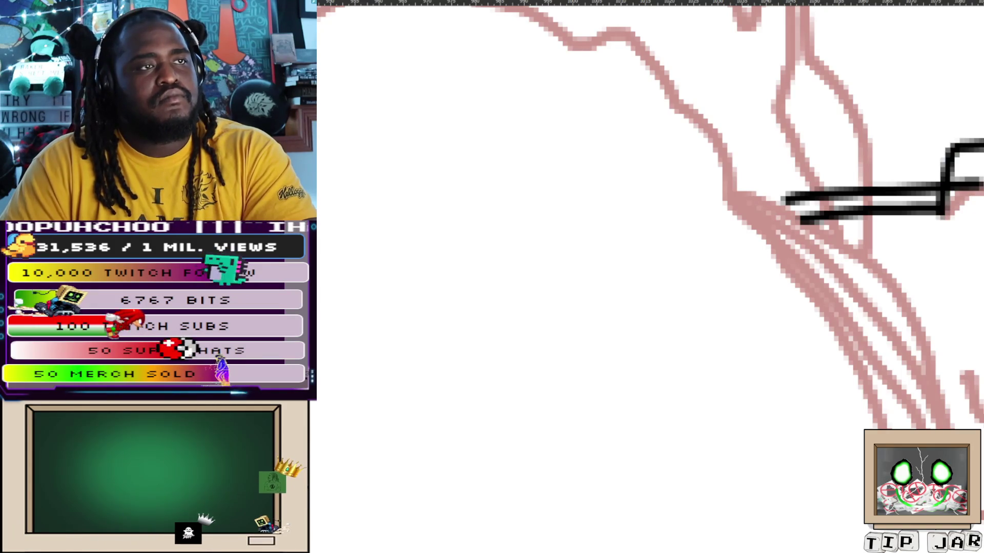
key(ctrl+z)
drag(942, 217, 982, 145)
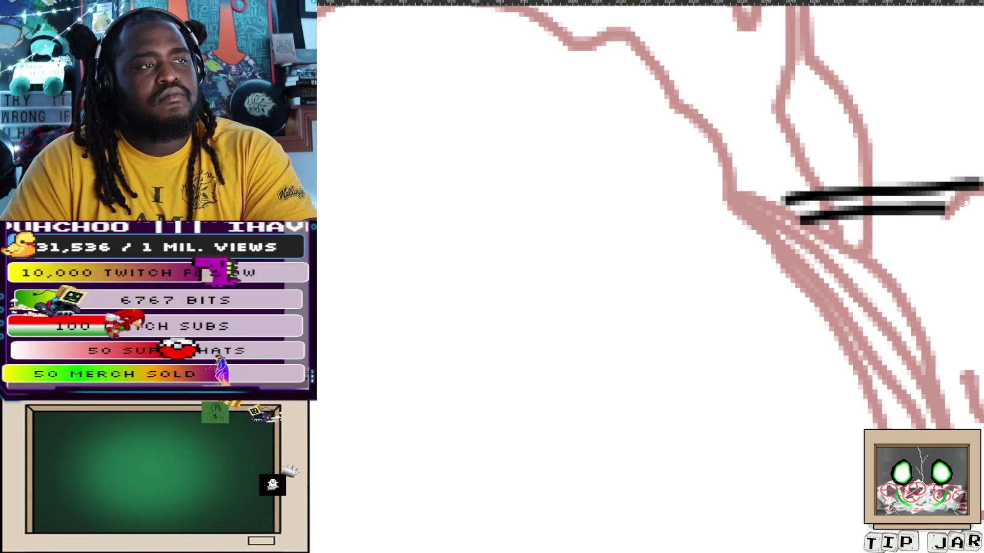
key(ctrl+z)
scroll(944, 218, down, 5)
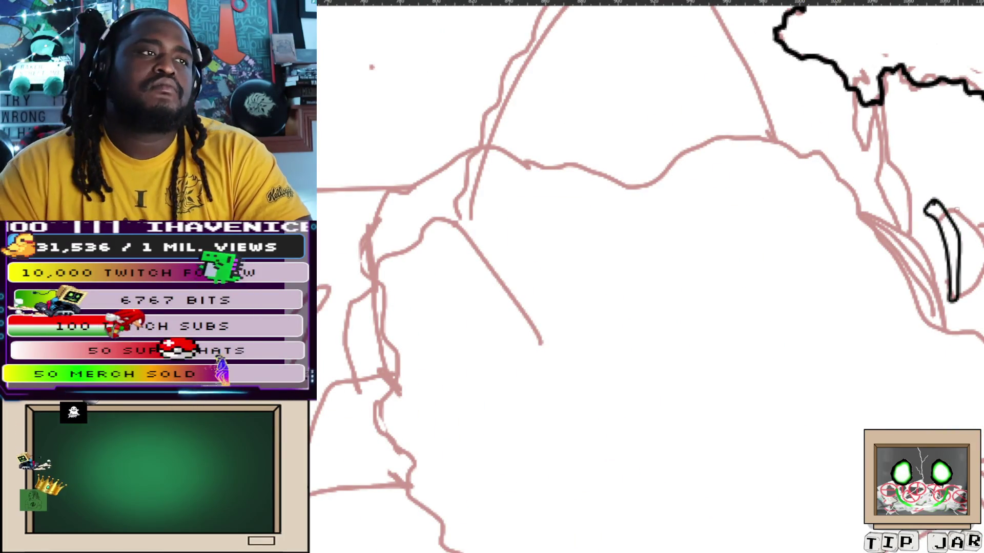
Try lines near the right black shape and a vertical line below the hair outline
drag(933, 208, 980, 235)
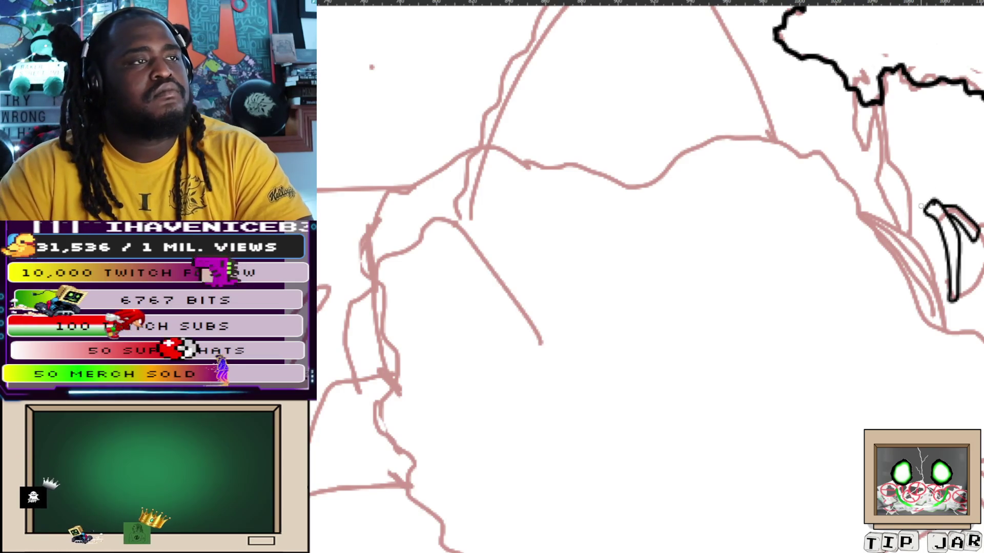
drag(859, 173, 930, 207)
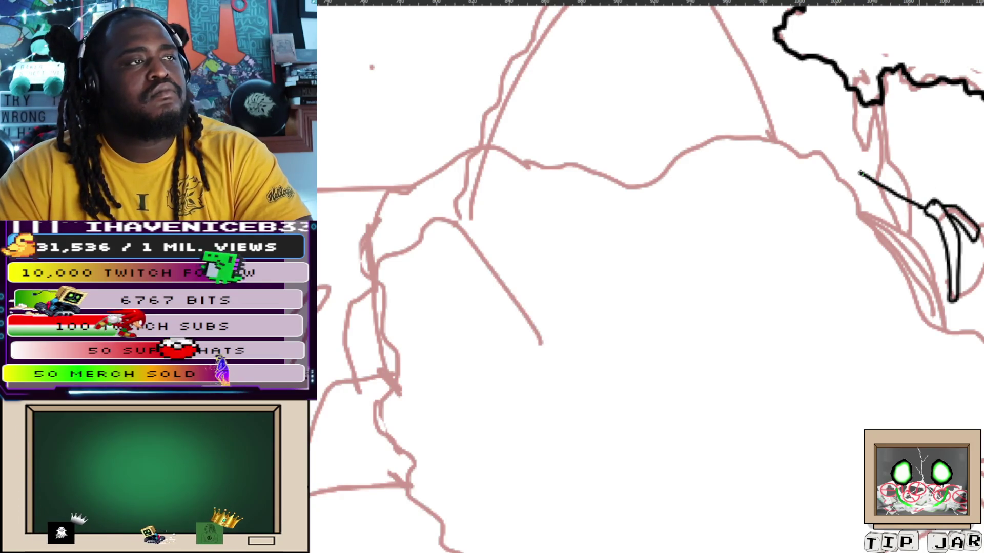
drag(860, 169, 933, 206)
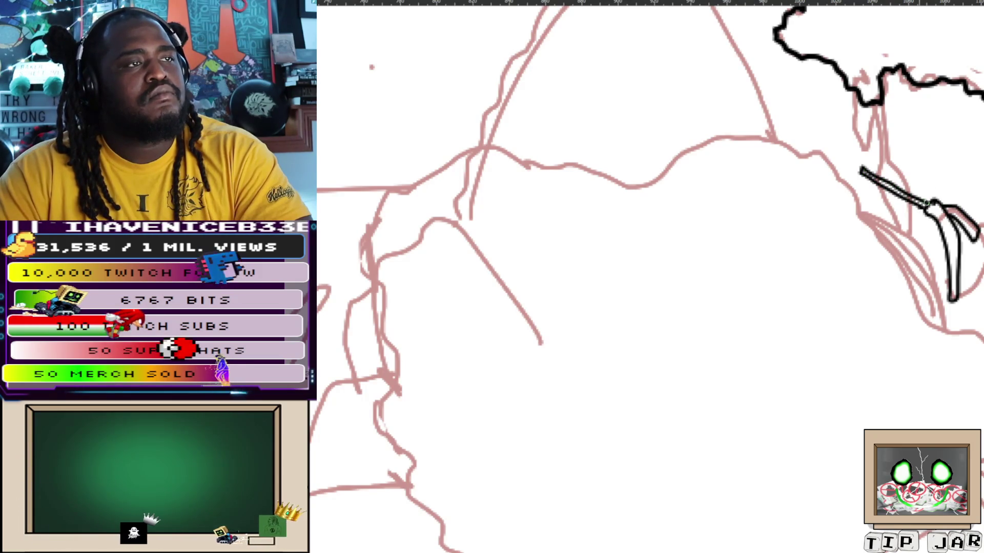
key(ctrl+z)
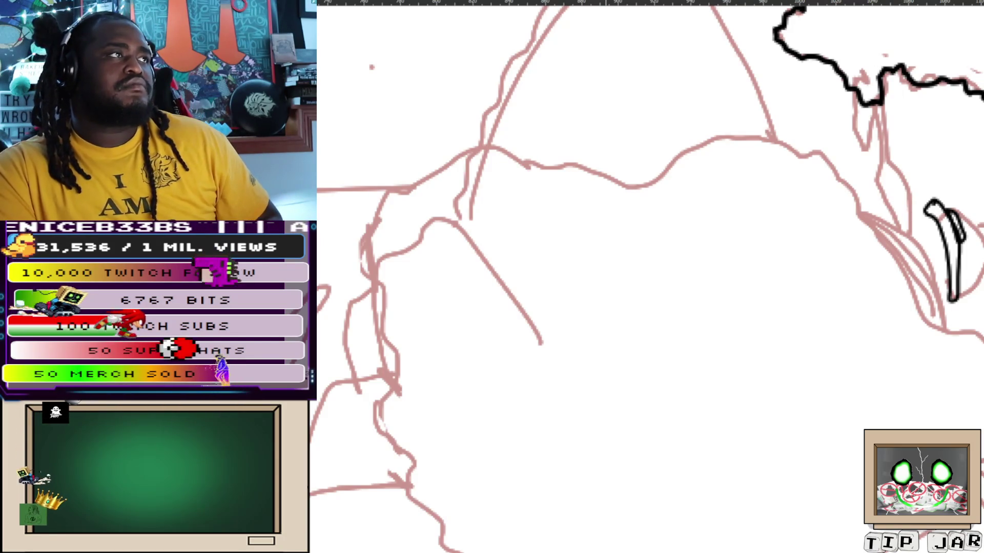
mouse_move(883, 104)
mouse_down()
mouse_move(879, 158)
mouse_move(895, 226)
mouse_up()
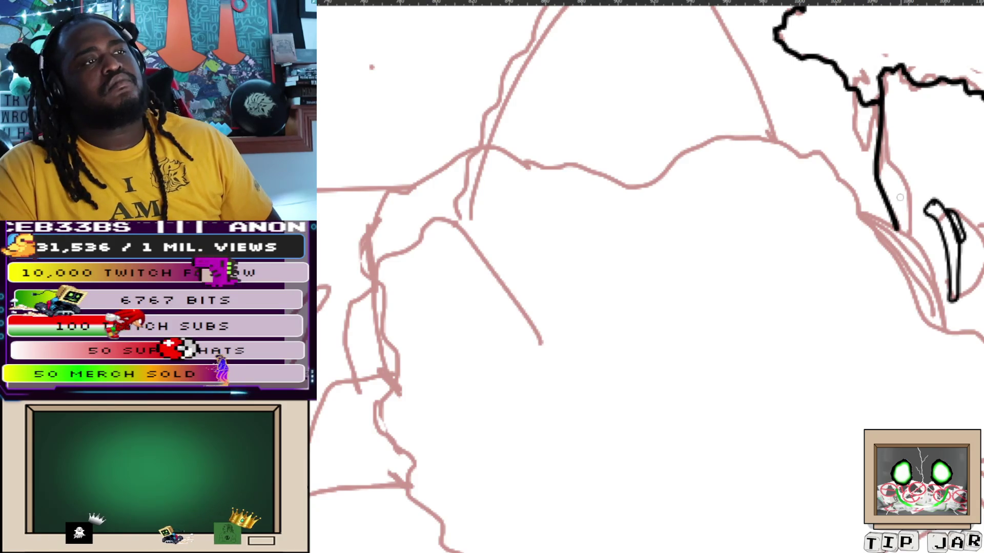
key(ctrl+z)
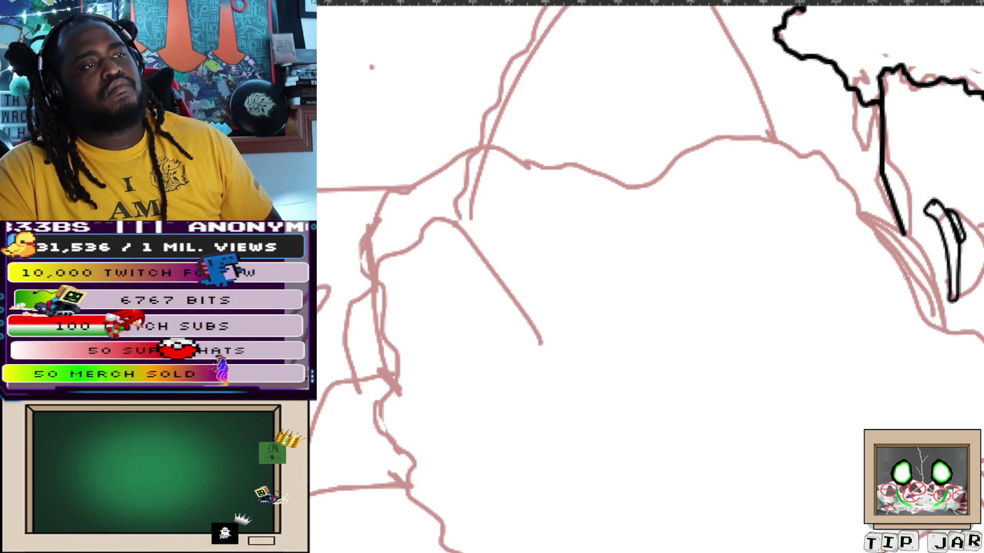
drag(754, 132, 716, 307)
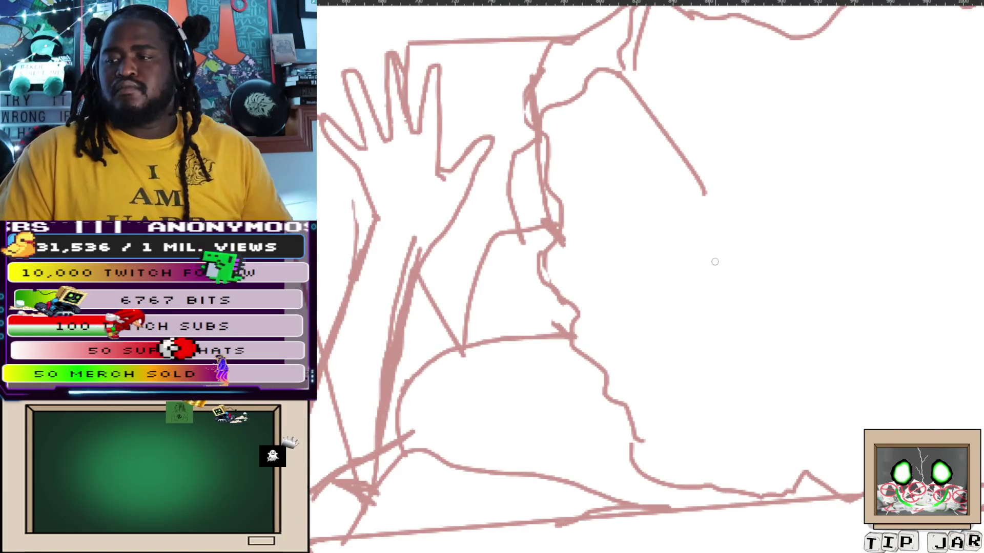
scroll(716, 307, down, 2)
scroll(719, 261, down, 1)
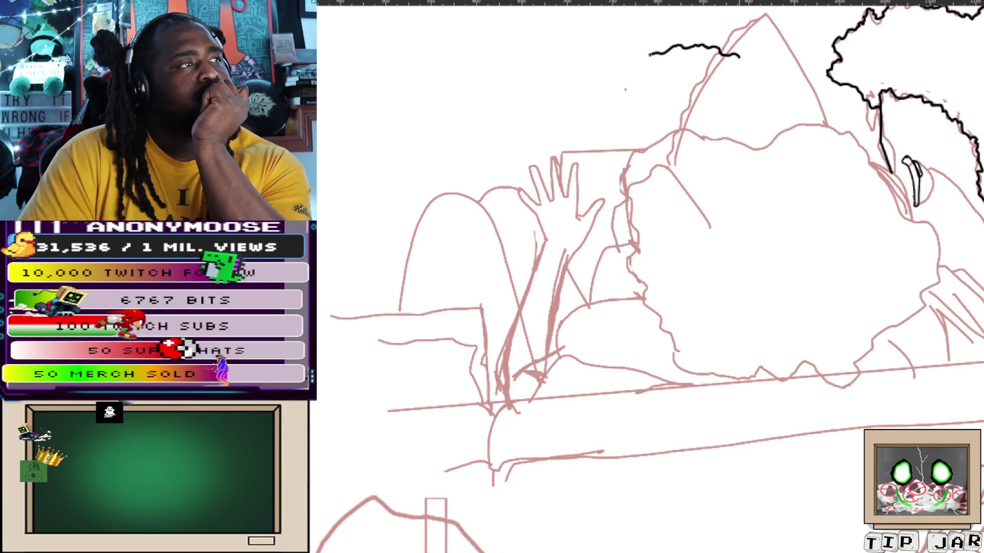
Trace the left head outline and a small arc at the bottom of the hair, undoing misplaced strokes
mouse_move(606, 68)
mouse_down()
mouse_move(589, 88)
mouse_move(589, 152)
mouse_up()
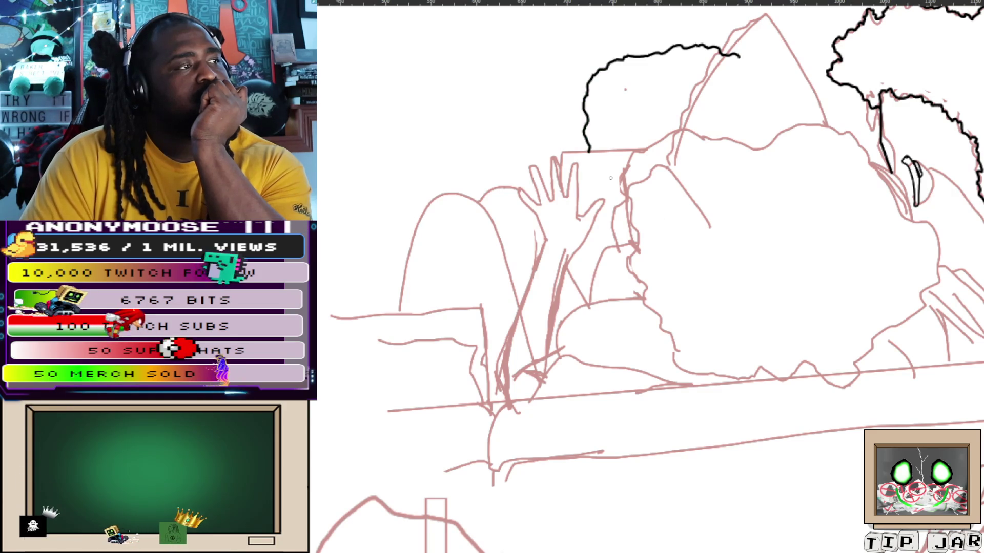
drag(589, 151, 594, 178)
key(ctrl+z)
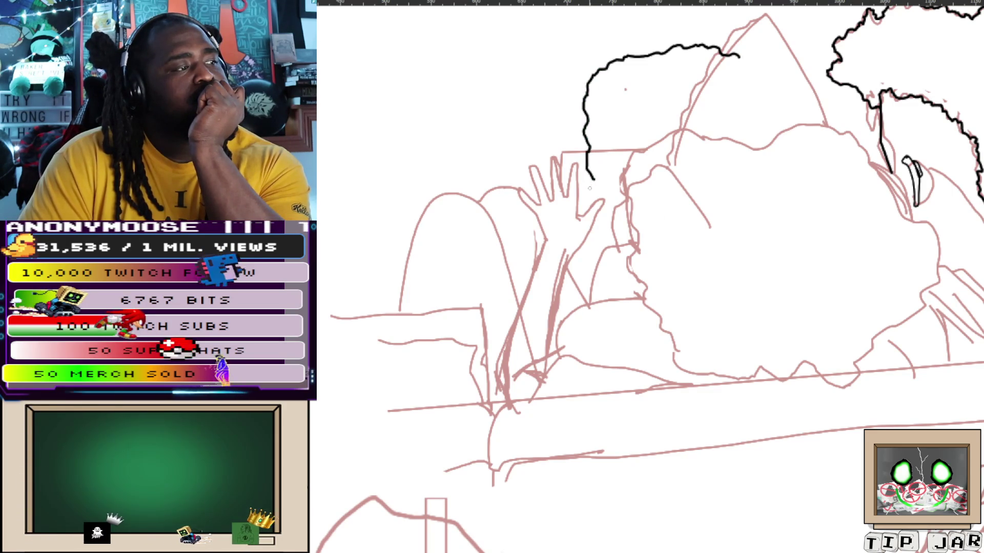
key(ctrl+z)
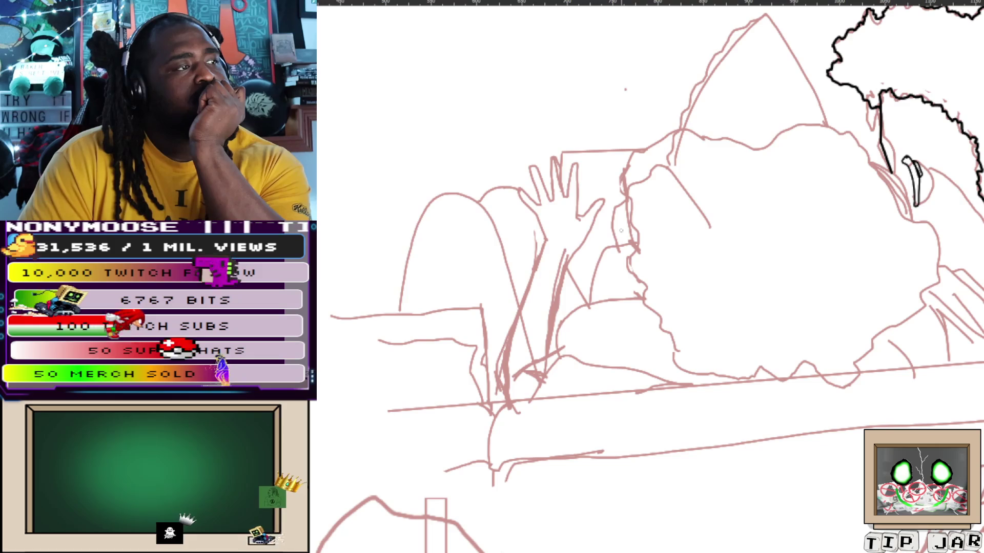
drag(609, 228, 615, 244)
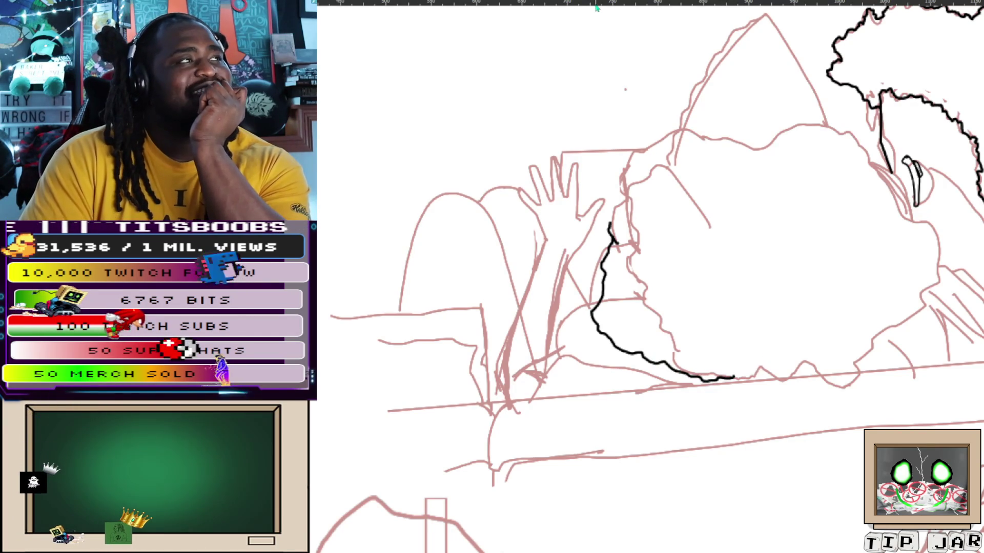
key(ctrl+z)
key(ctrl+z)
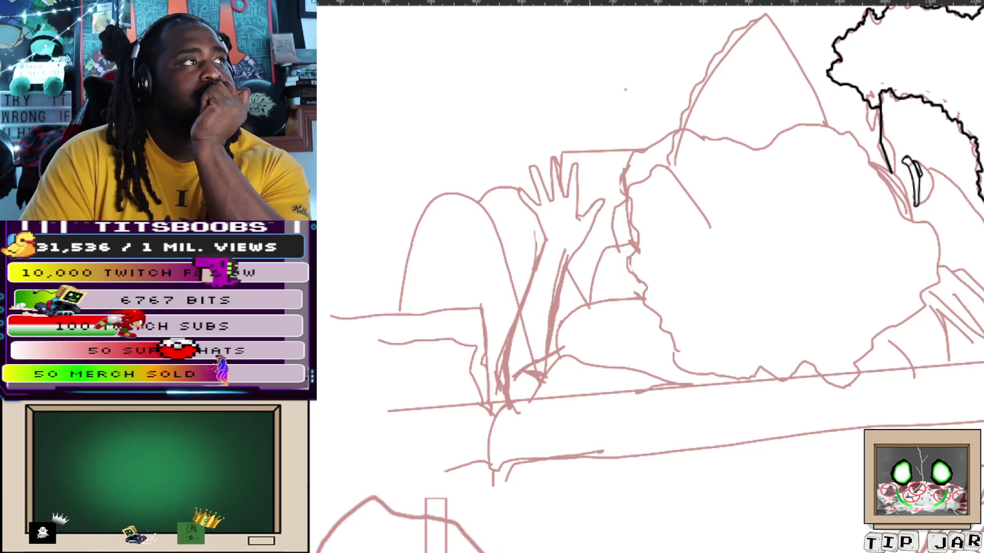
mouse_move(694, 178)
mouse_down()
mouse_move(709, 179)
mouse_move(644, 174)
mouse_move(620, 201)
mouse_move(613, 277)
mouse_up()
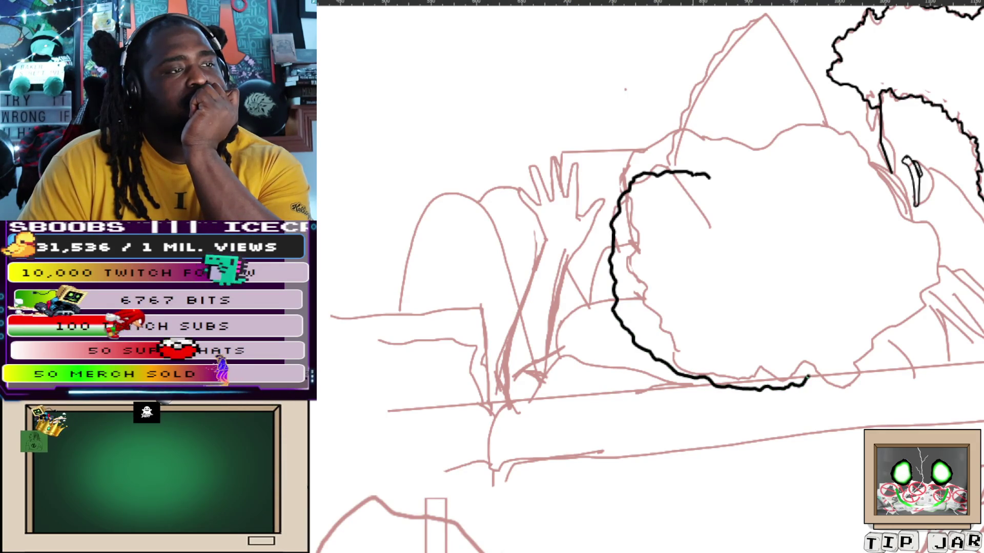
Continue the hair outline from the small hook down the right side and mark the upper-left
mouse_move(840, 150)
mouse_down()
mouse_move(904, 185)
mouse_move(937, 228)
mouse_up()
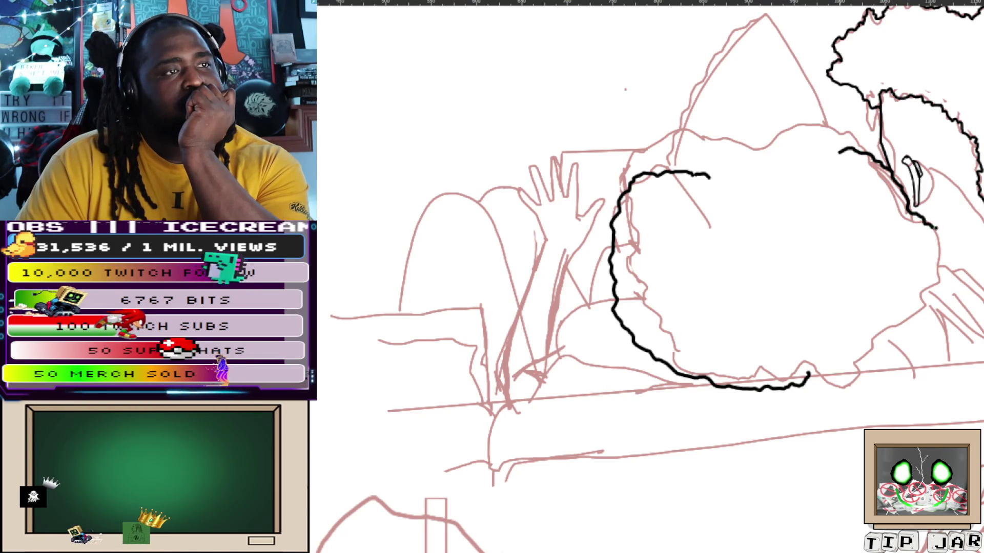
mouse_move(936, 227)
mouse_down()
mouse_move(954, 303)
mouse_move(846, 378)
mouse_move(817, 375)
mouse_up()
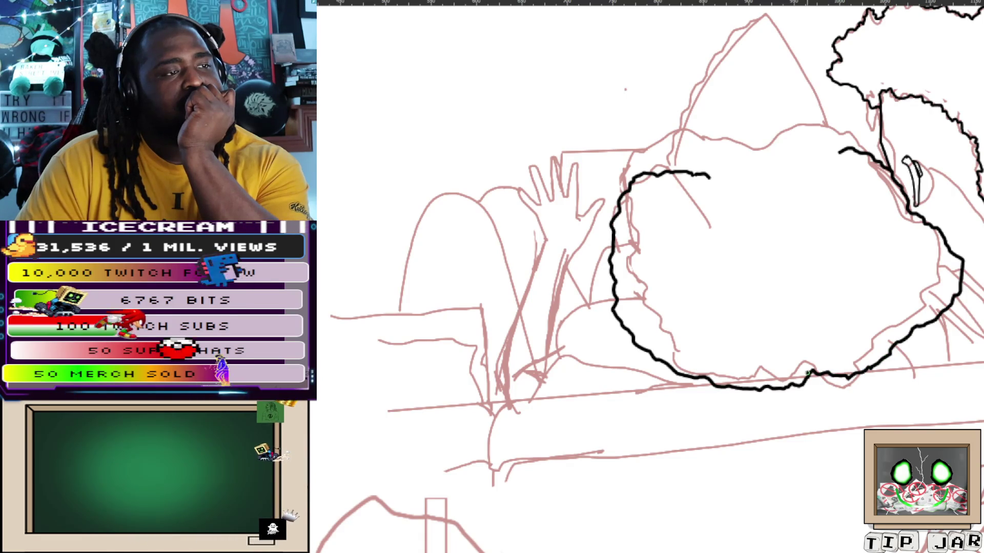
mouse_move(613, 156)
mouse_down()
mouse_move(631, 183)
mouse_move(607, 137)
mouse_move(611, 108)
mouse_up()
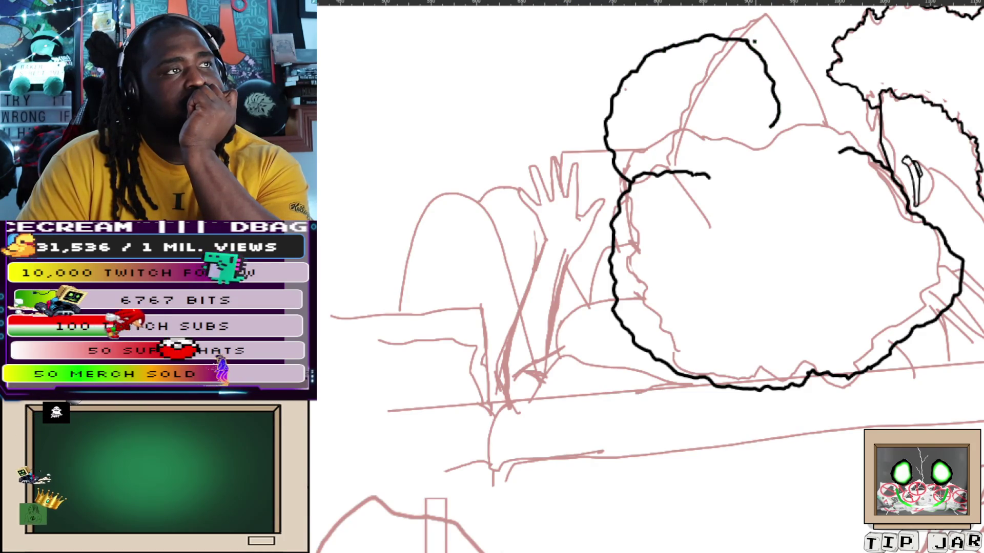
Ink the top of the upper rounded shape and its outline down the right side
drag(756, 40, 858, 38)
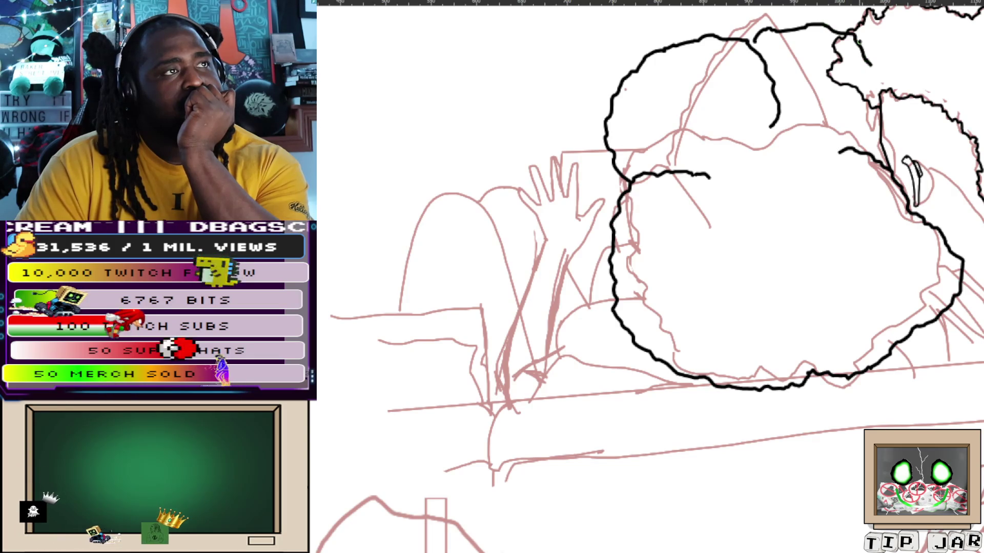
drag(859, 38, 883, 137)
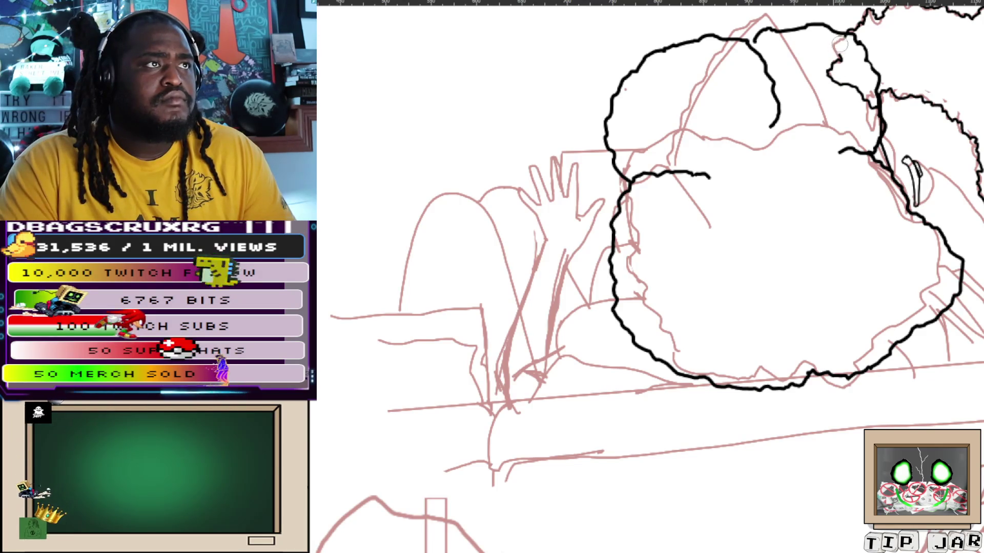
drag(839, 32, 876, 96)
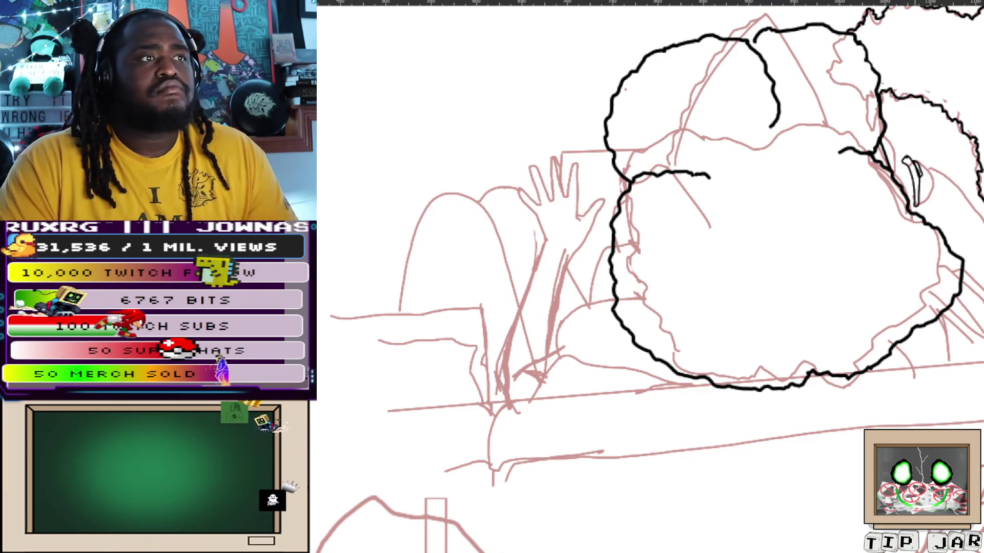
scroll(930, 161, up, 5)
scroll(930, 161, down, 3)
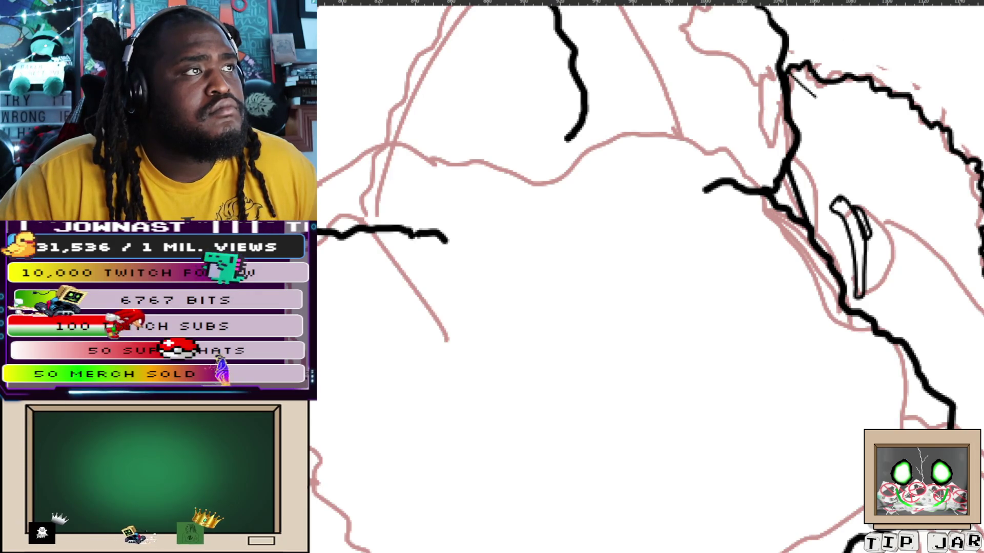
Draw a thin line above the glasses lens and extend it left, after several undone attempts
mouse_move(821, 88)
mouse_down()
mouse_move(817, 122)
mouse_move(842, 165)
mouse_up()
key(ctrl+z)
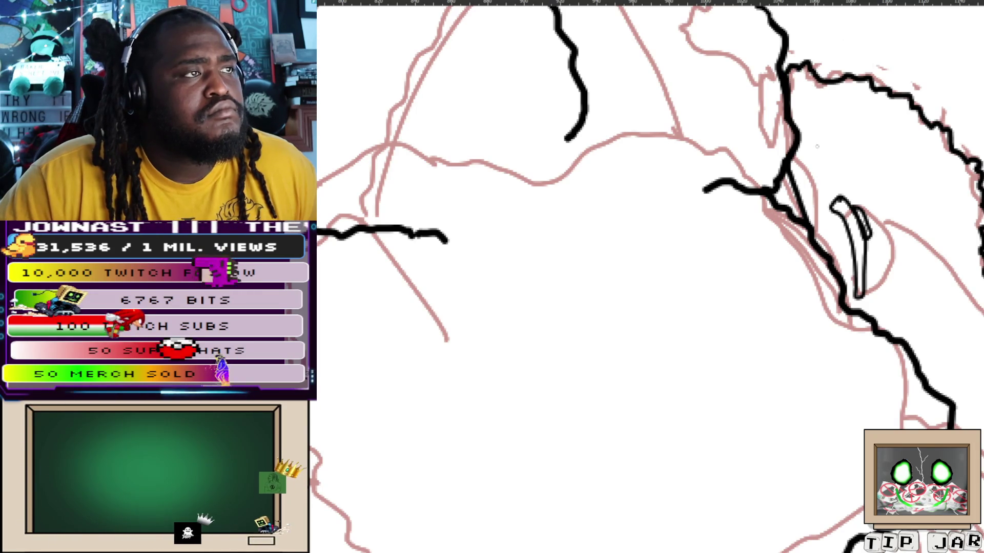
drag(817, 186, 818, 196)
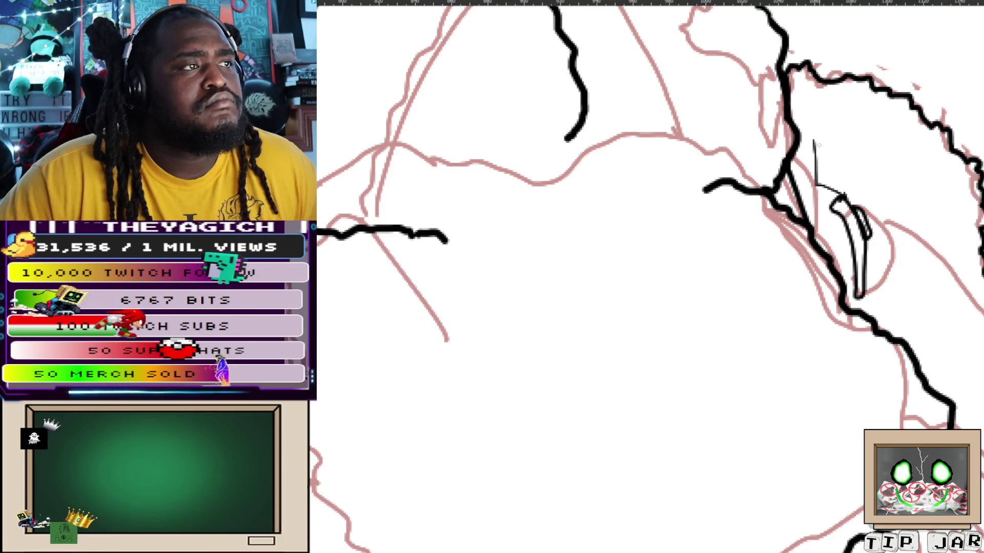
key(ctrl+z)
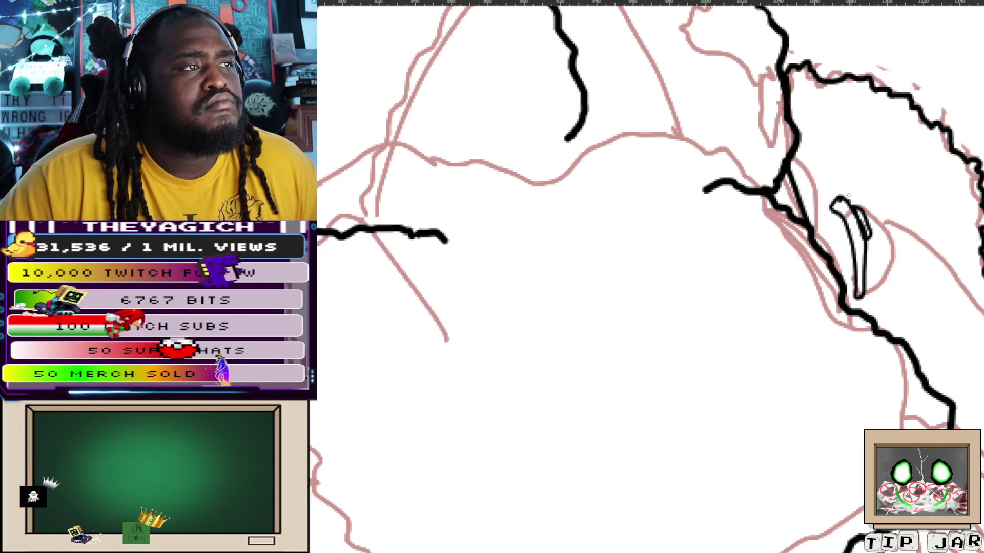
drag(838, 181, 859, 201)
key(ctrl+z)
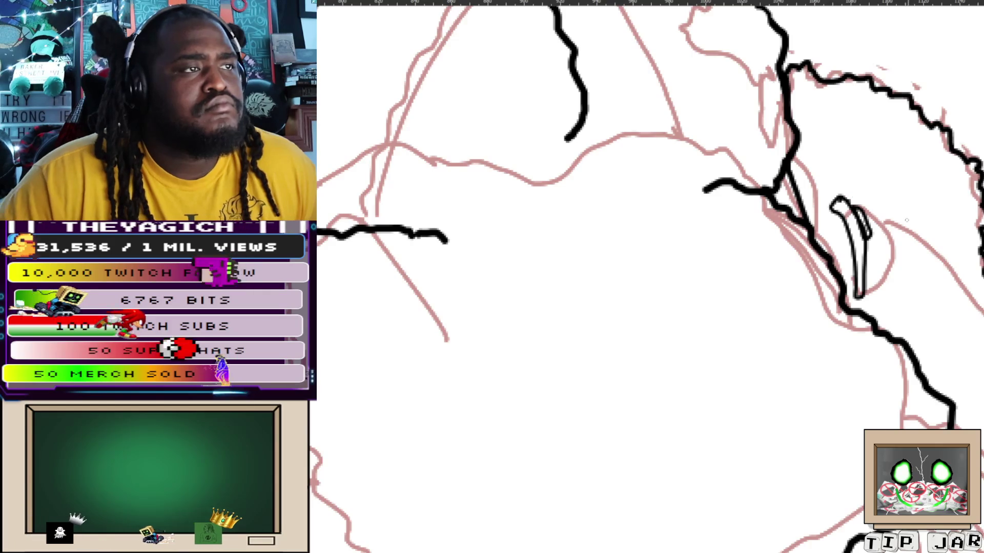
drag(849, 198, 888, 223)
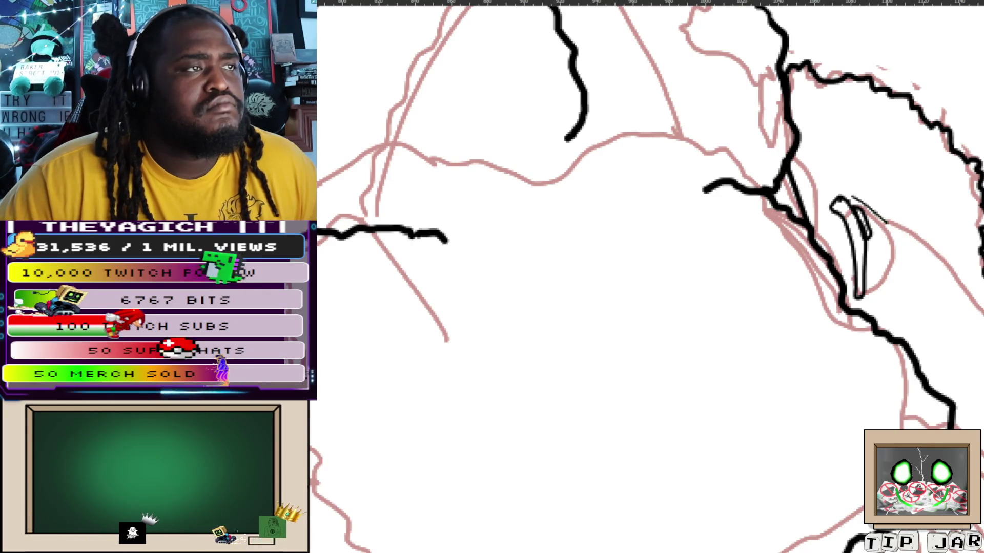
mouse_move(807, 177)
mouse_down()
mouse_move(830, 188)
mouse_move(797, 143)
mouse_up()
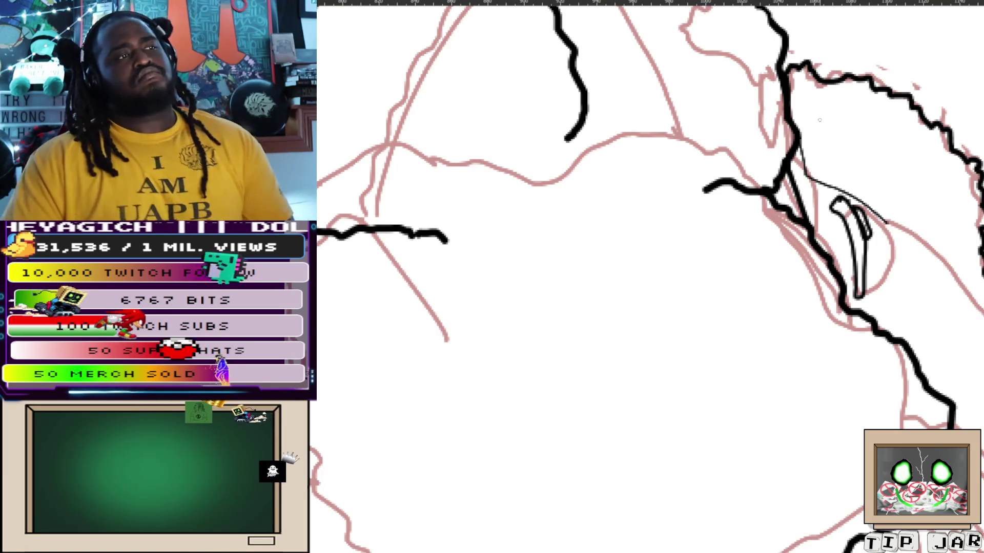
key(ctrl+minus)
key(ctrl+plus)
key(ctrl+plus)
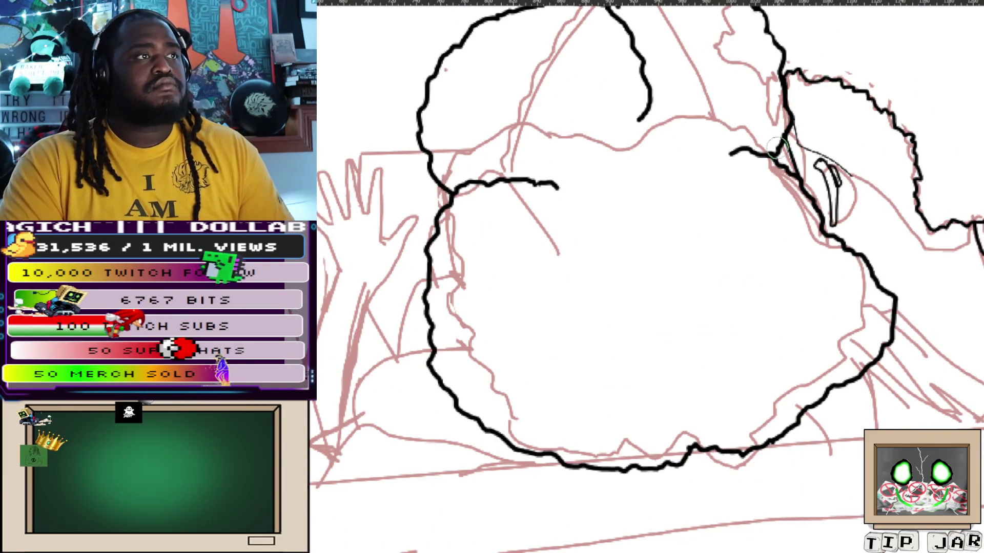
Erase stray ink near the hair and undo a short stray stroke
mouse_move(773, 146)
mouse_down()
mouse_move(763, 28)
mouse_move(812, 90)
mouse_move(778, 165)
mouse_move(800, 138)
mouse_up()
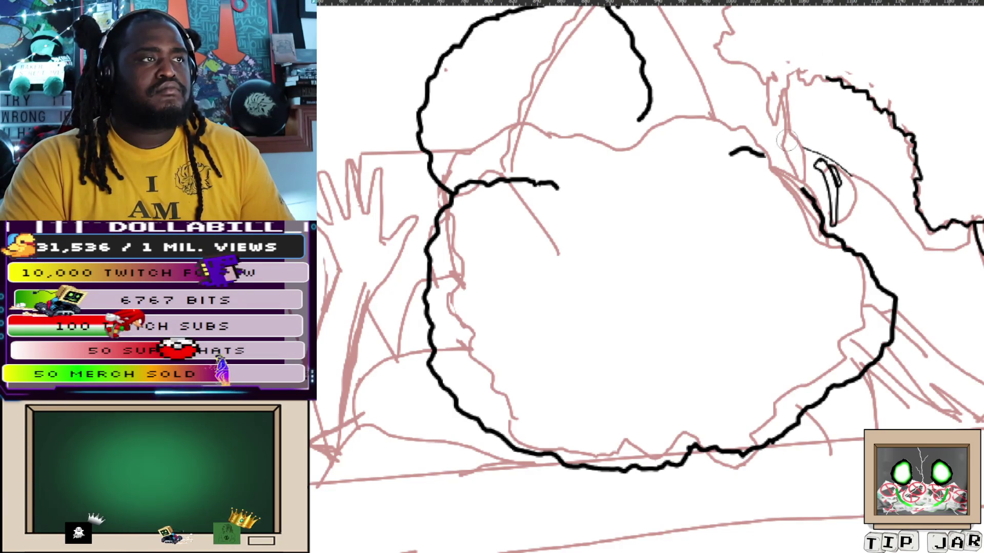
scroll(645, 277, up, 2)
scroll(645, 277, up, 1)
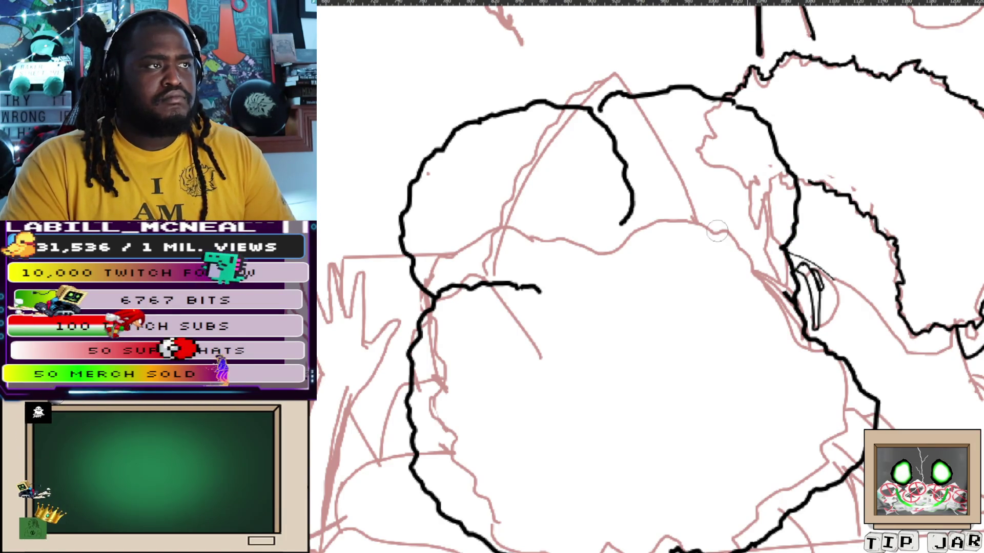
key(ctrl+z)
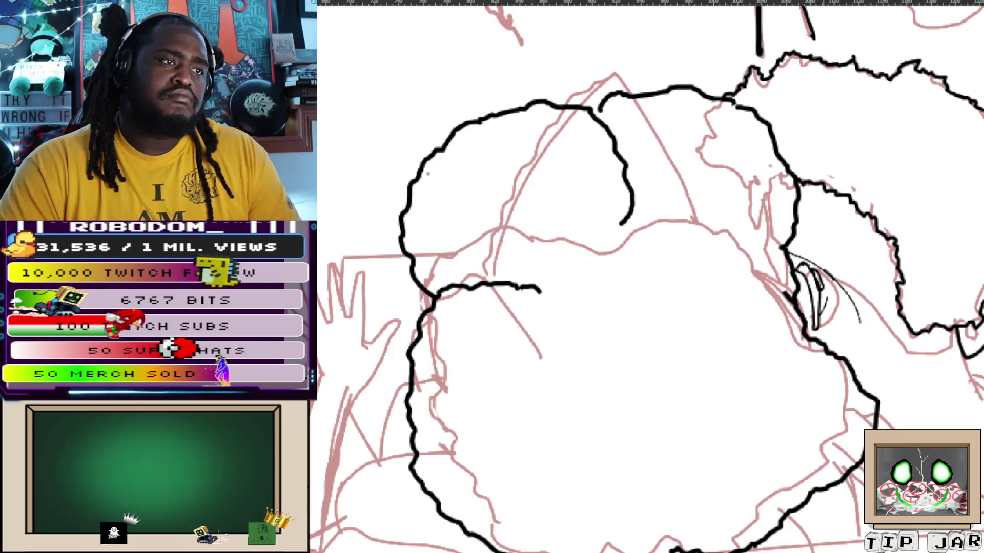
Undo three rejected thin strokes beside the glasses
key(ctrl+z)
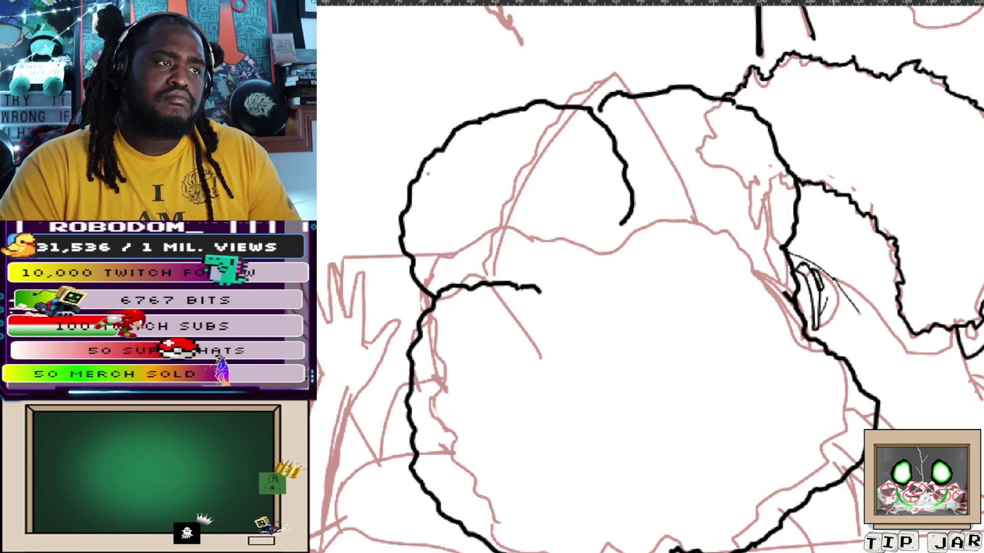
key(ctrl+z)
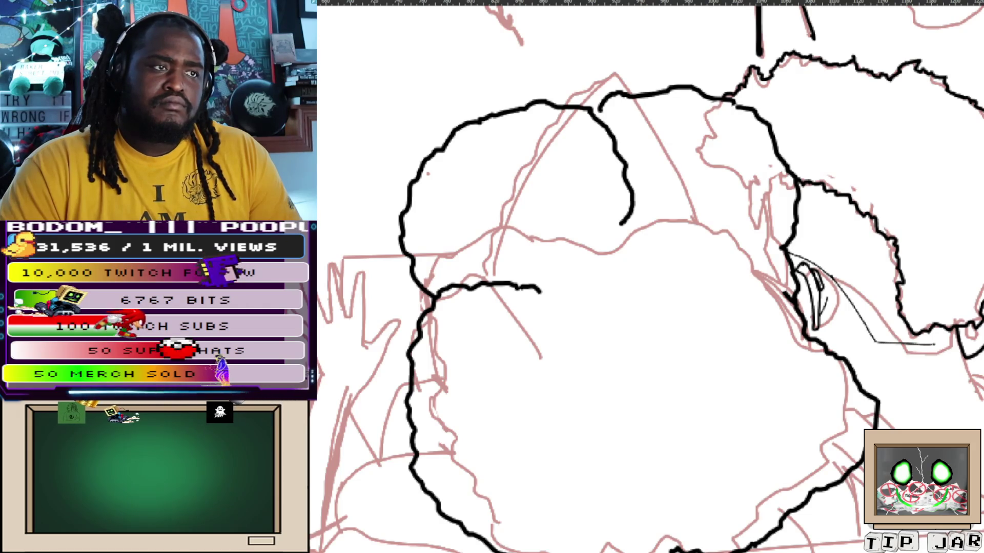
key(ctrl+z)
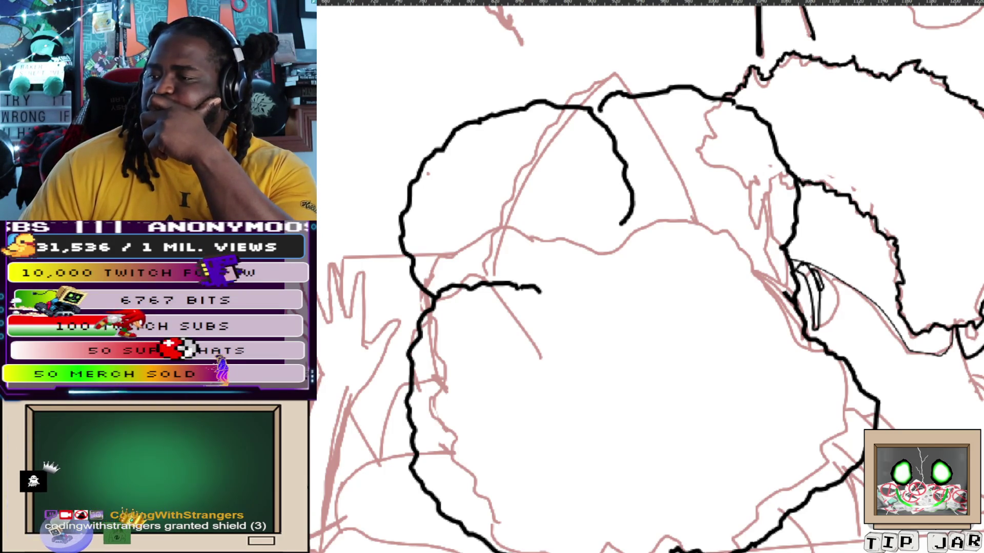
scroll(869, 354, down, 2)
scroll(869, 354, down, 2)
scroll(884, 392, up, 2)
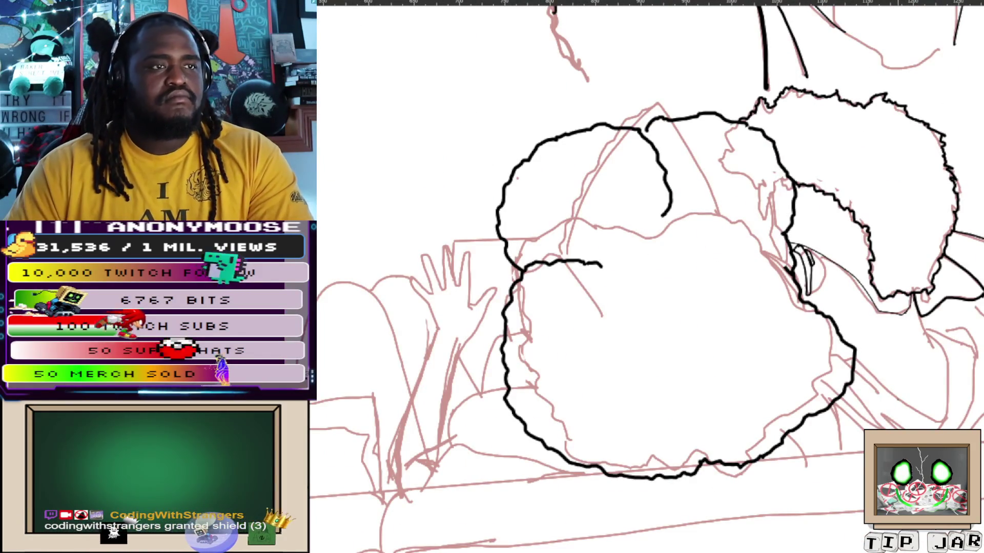
scroll(874, 405, up, 1)
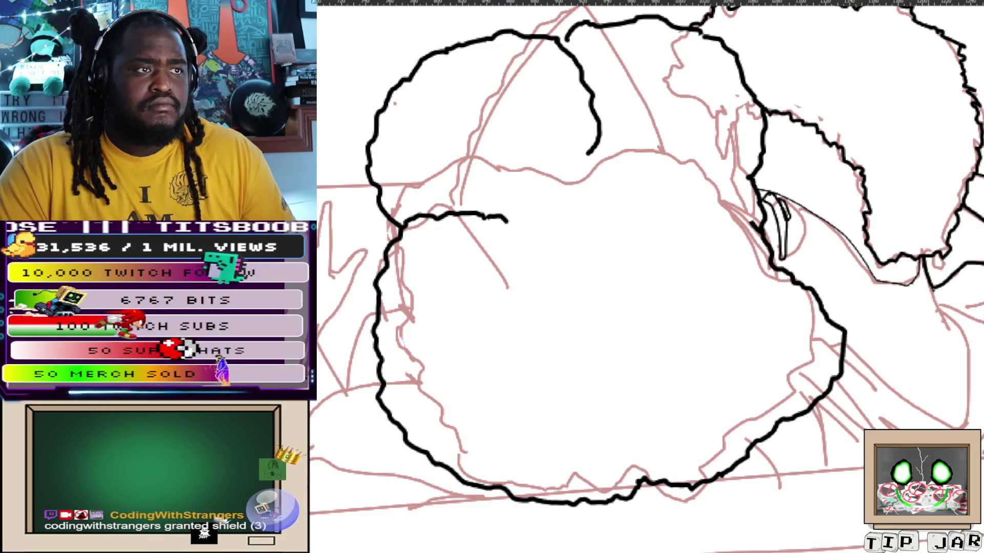
Ink a line below the right-side hair along the shoulder
mouse_move(922, 261)
mouse_down()
mouse_move(950, 331)
mouse_move(962, 424)
mouse_up()
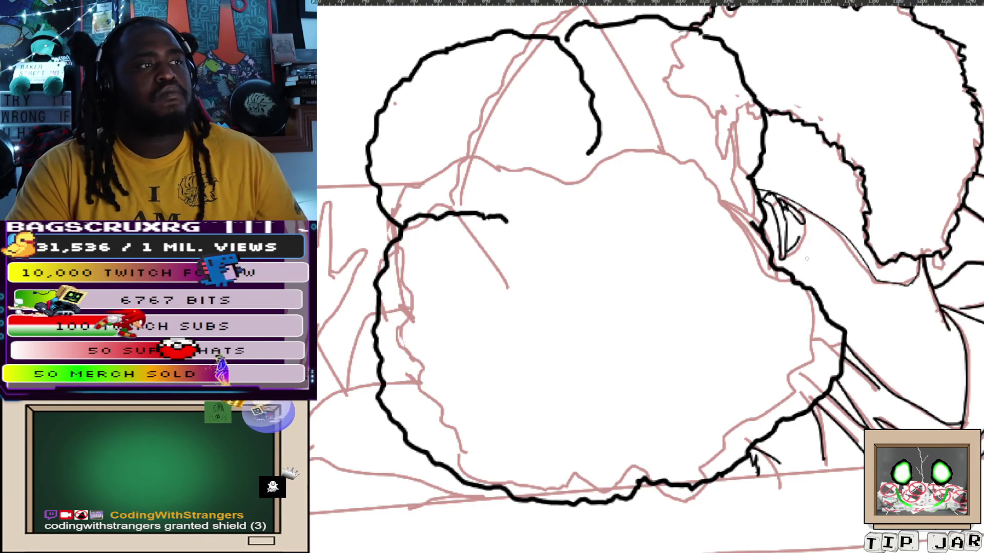
Ink a thick contour line on the figure's body above the railing
mouse_move(801, 263)
mouse_down()
mouse_move(797, 228)
mouse_move(674, 121)
mouse_up()
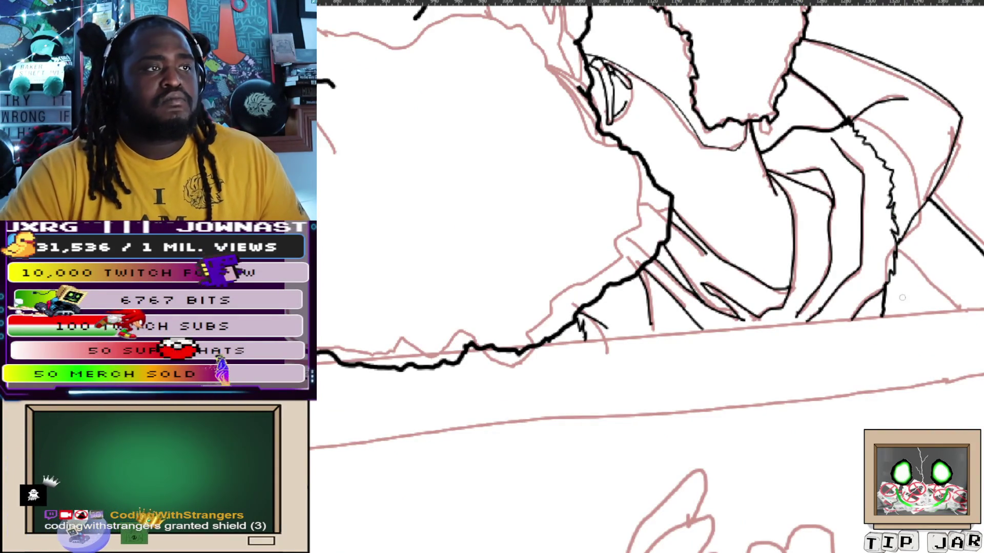
drag(895, 249, 953, 308)
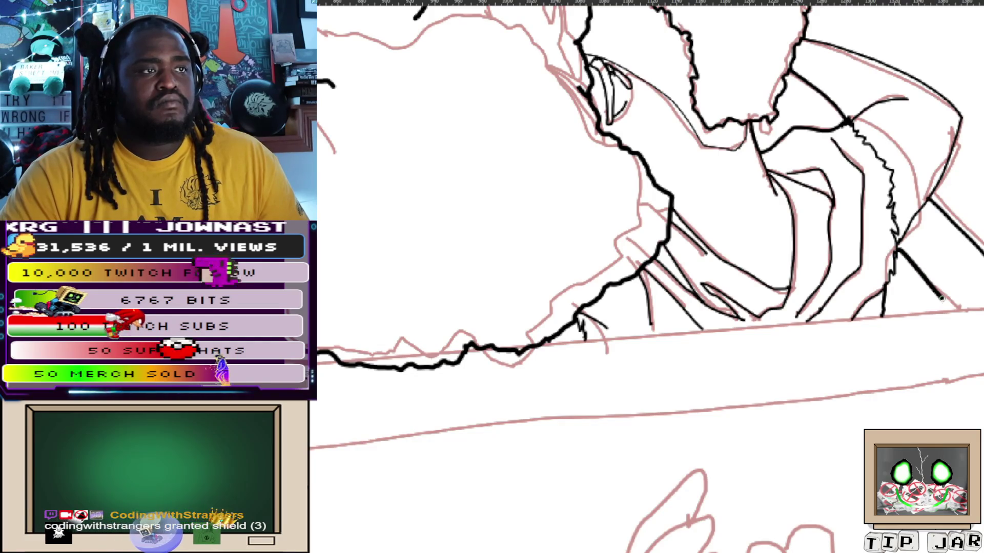
scroll(646, 277, down, 3)
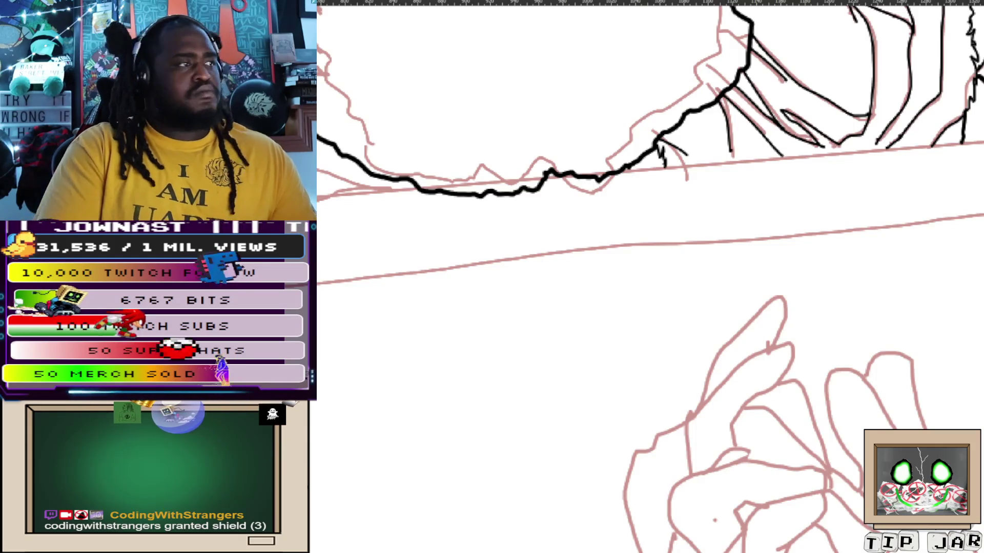
drag(380, 307, 426, 320)
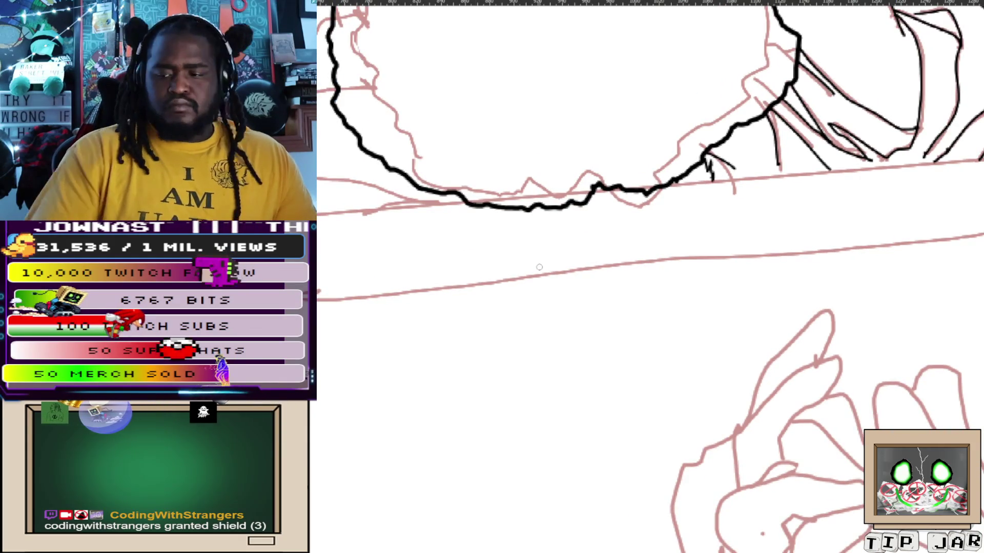
scroll(542, 268, down, 3)
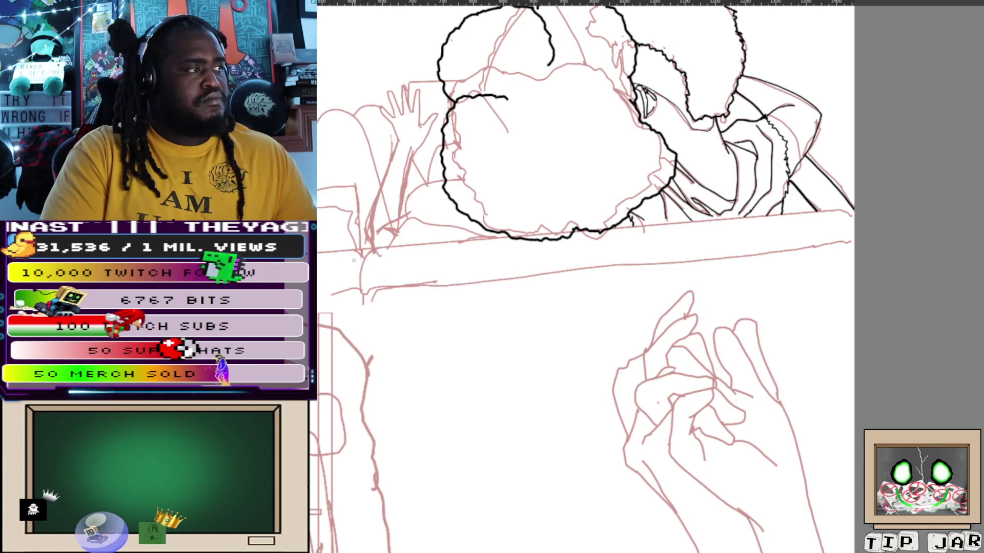
Ink the railing's left end, straight top edge and a short curve under its left corner
drag(362, 302, 374, 249)
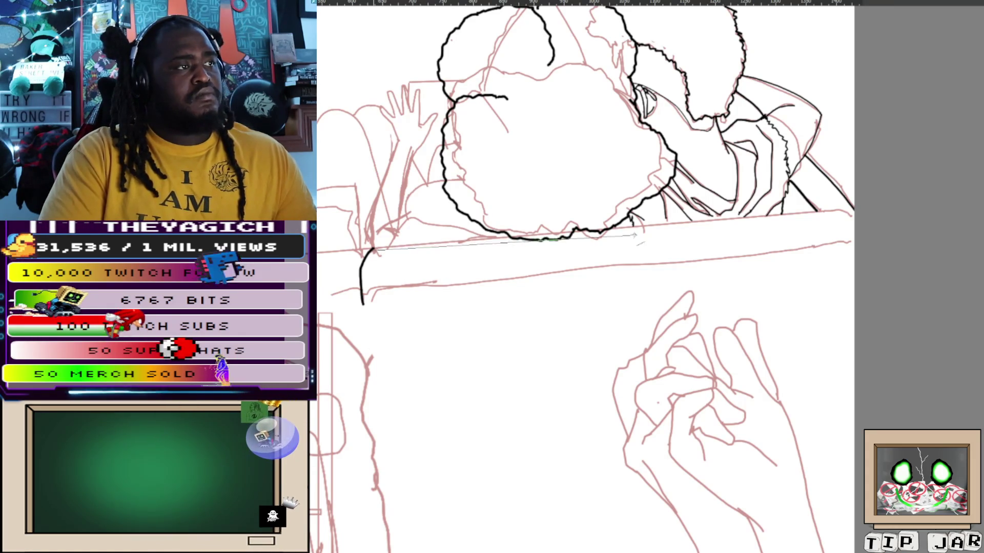
shift+click(815, 211)
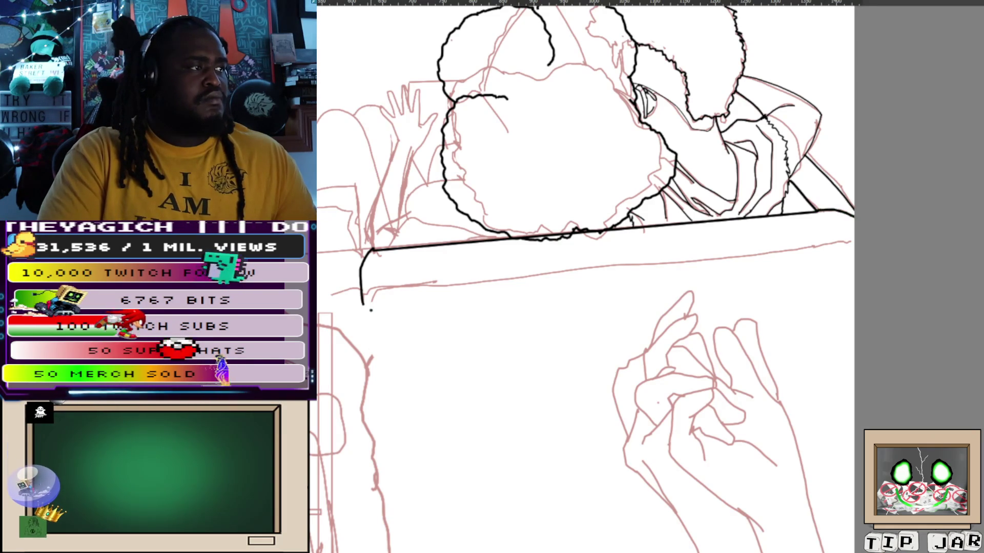
drag(407, 288, 849, 243)
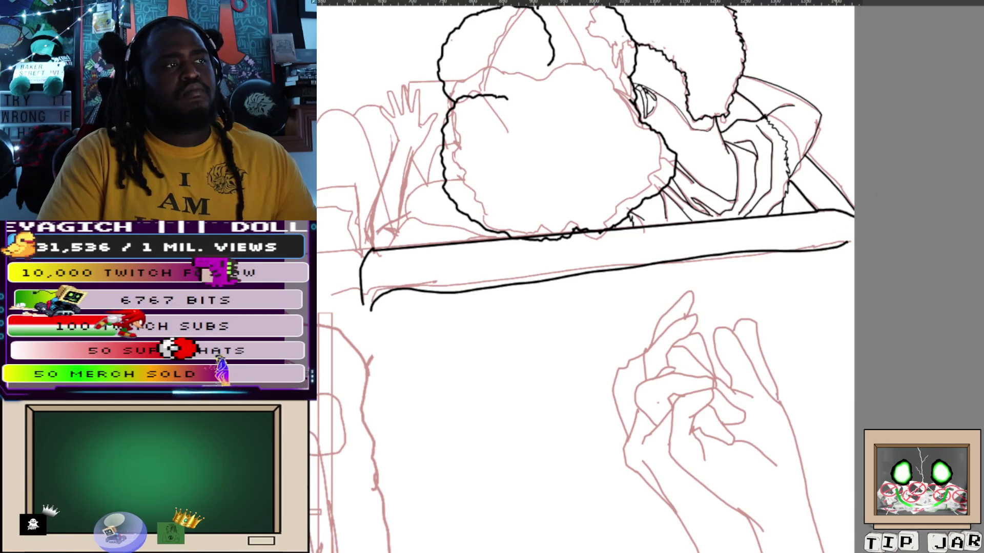
key(ctrl+z)
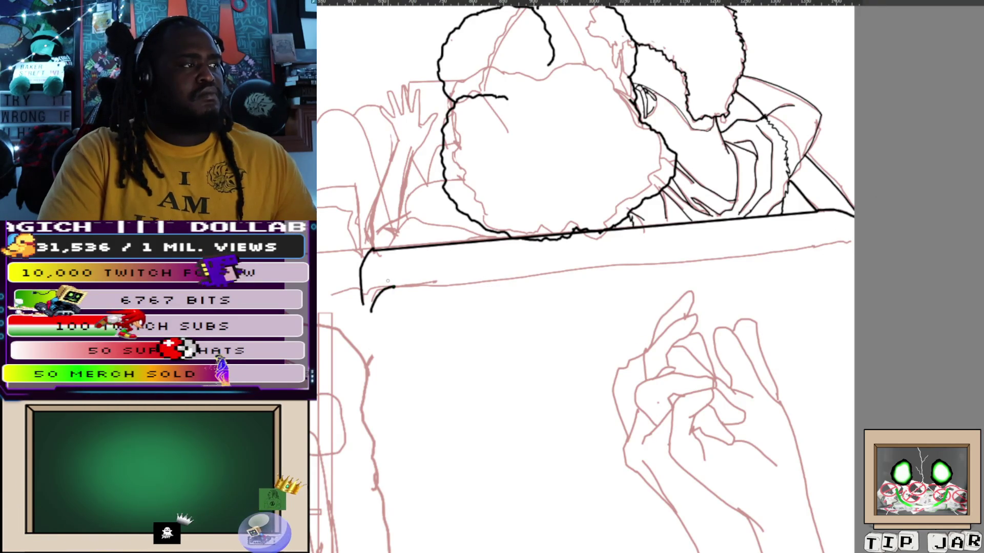
mouse_move(371, 312)
mouse_down()
mouse_move(395, 287)
mouse_move(834, 245)
mouse_up()
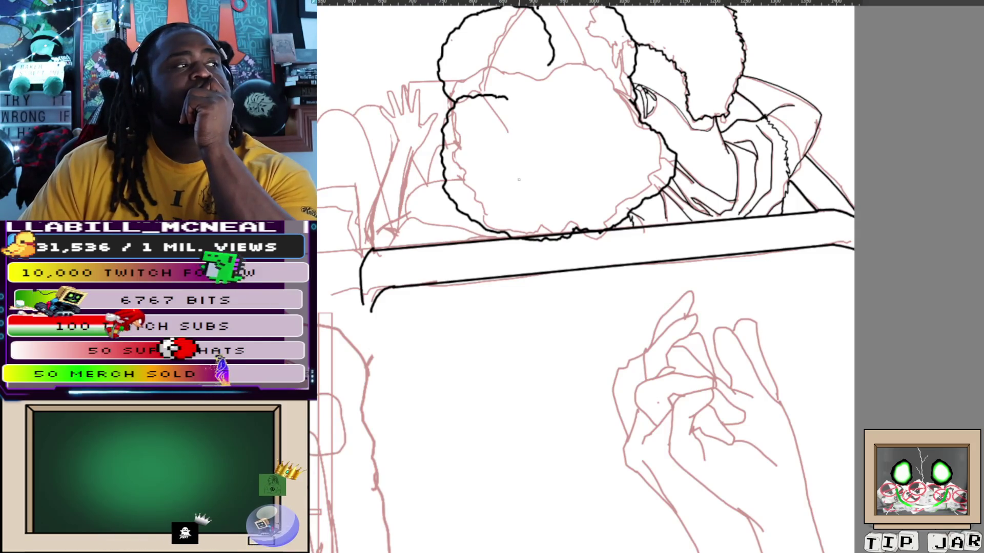
scroll(518, 180, down, 3)
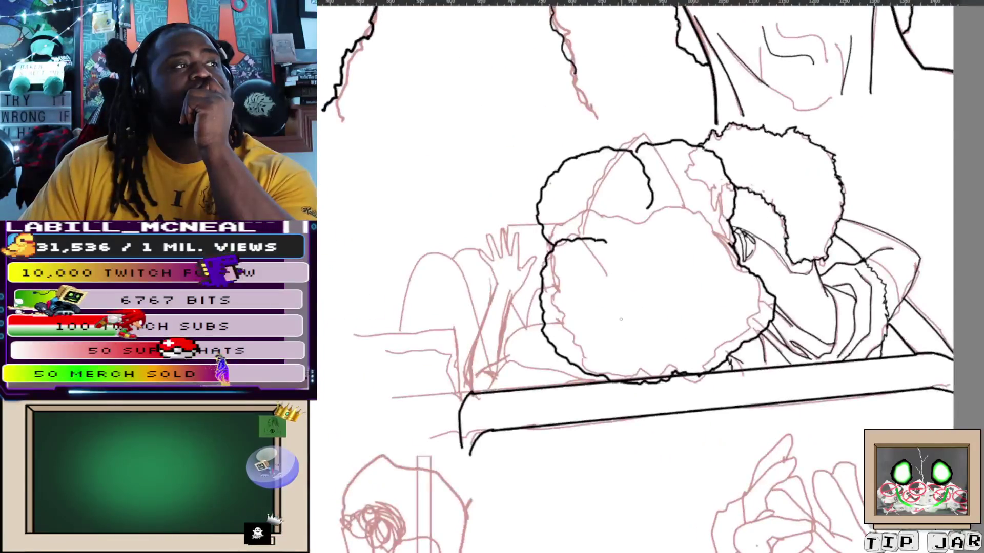
scroll(684, 268, up, 5)
scroll(683, 268, down, 2)
scroll(684, 268, down, 1)
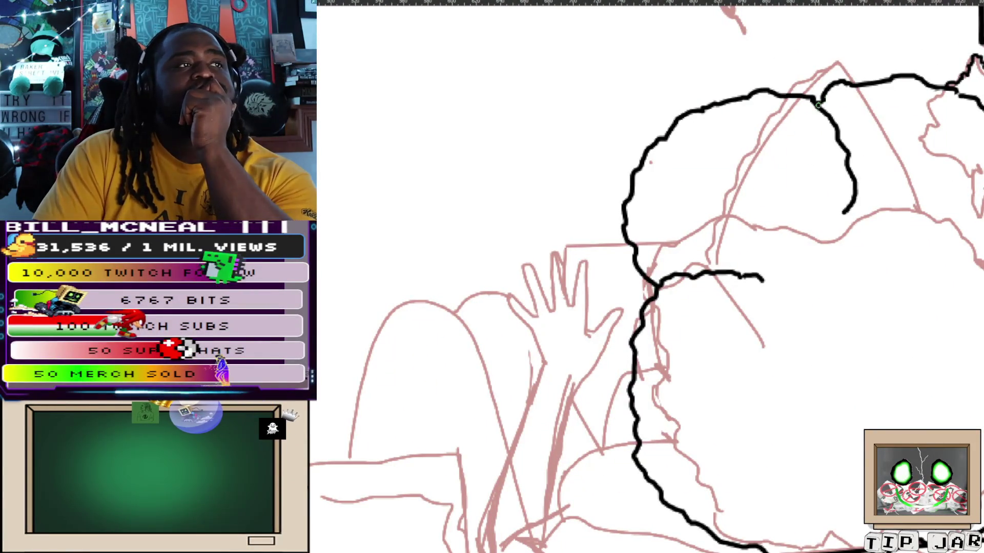
scroll(651, 277, down, 3)
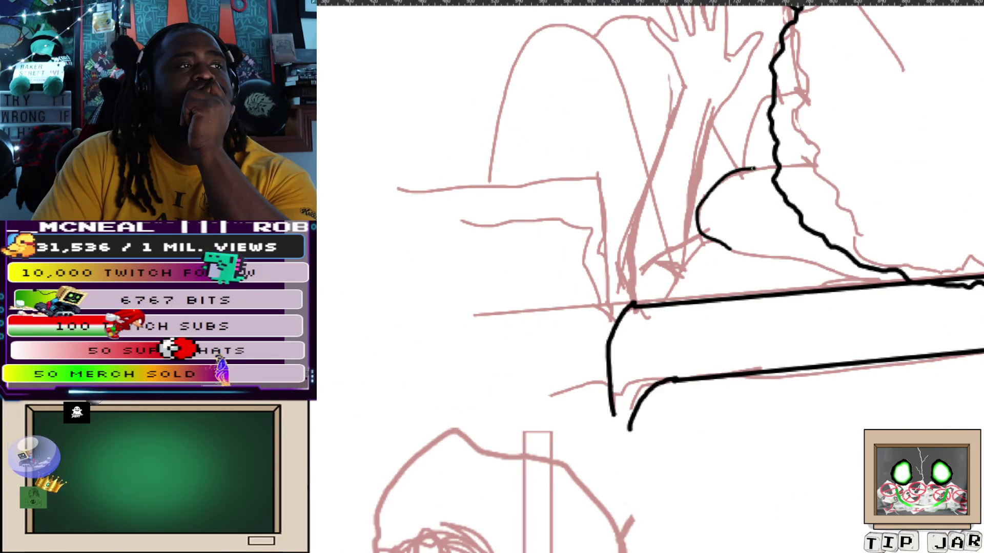
Try extending the railing curve rightward twice, undoing both attempts
drag(729, 248, 827, 271)
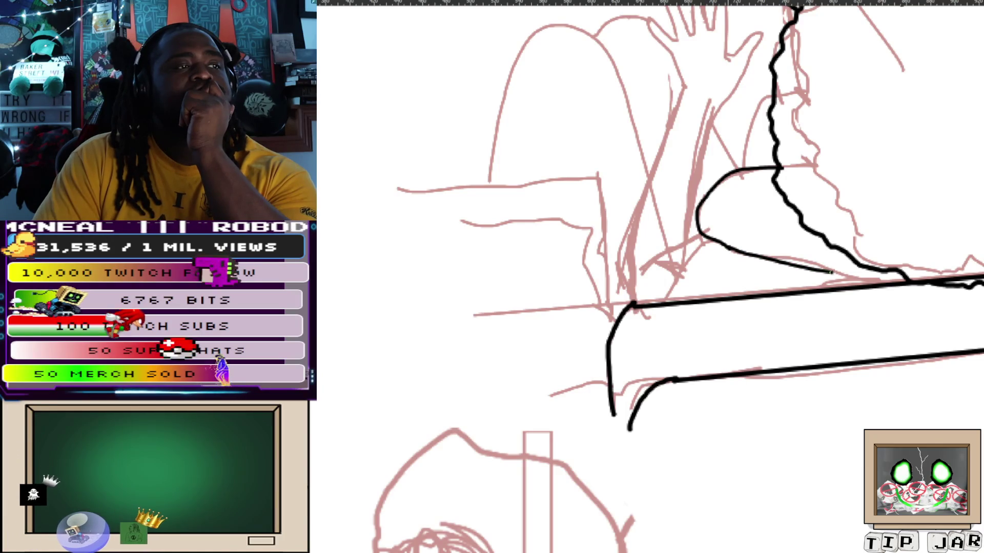
key(ctrl+z)
drag(729, 248, 818, 265)
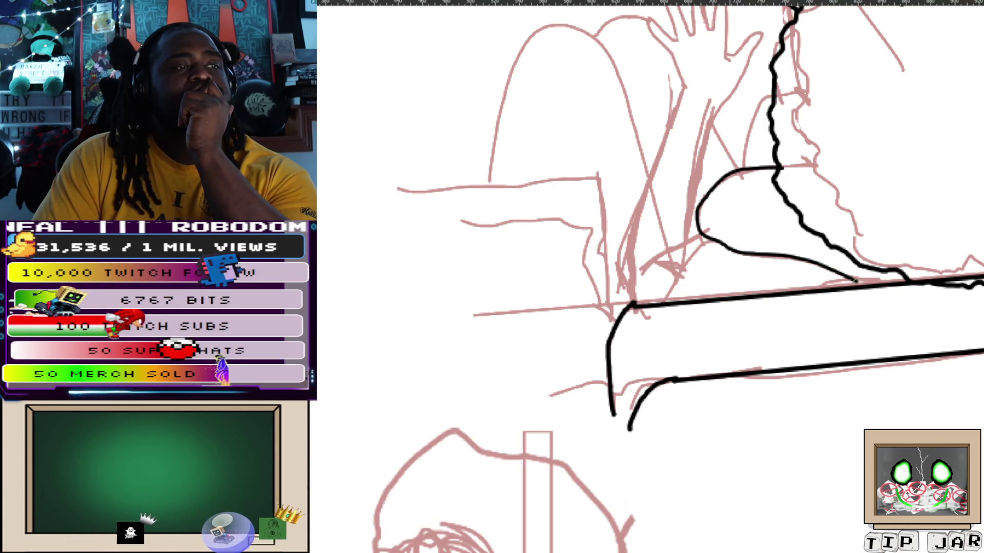
key(ctrl+z)
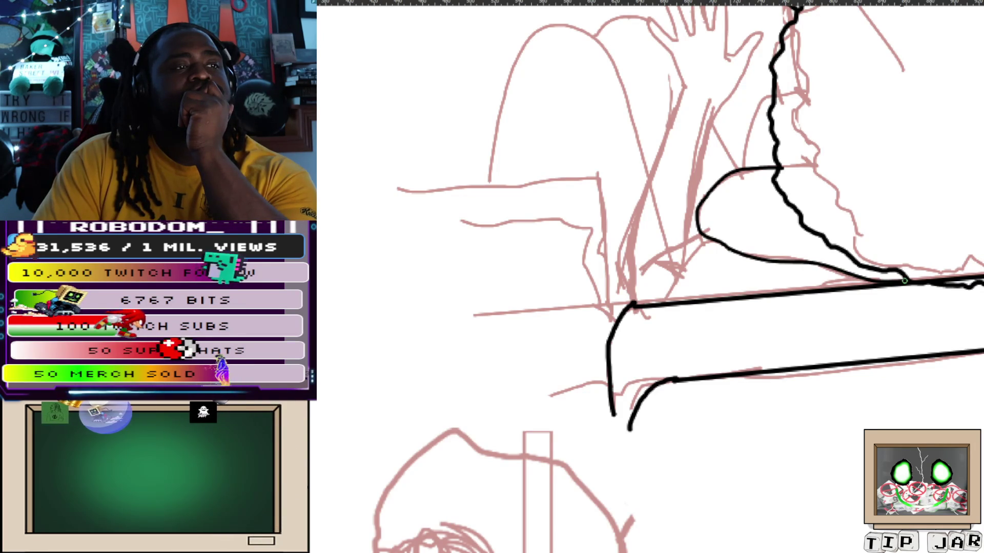
scroll(649, 277, down, 2)
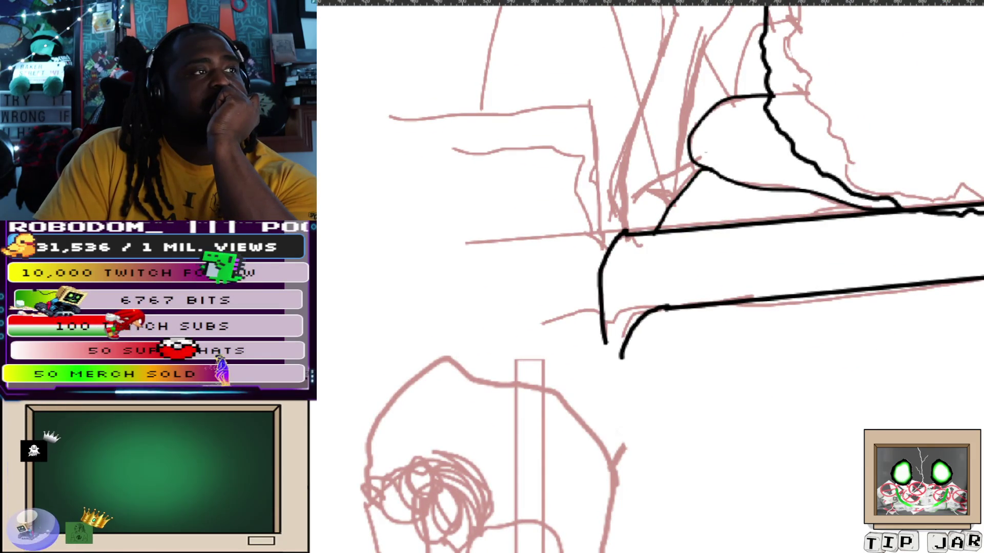
scroll(656, 242, up, 1)
scroll(655, 242, down, 2)
scroll(615, 246, down, 3)
scroll(574, 233, up, 3)
scroll(573, 234, up, 1)
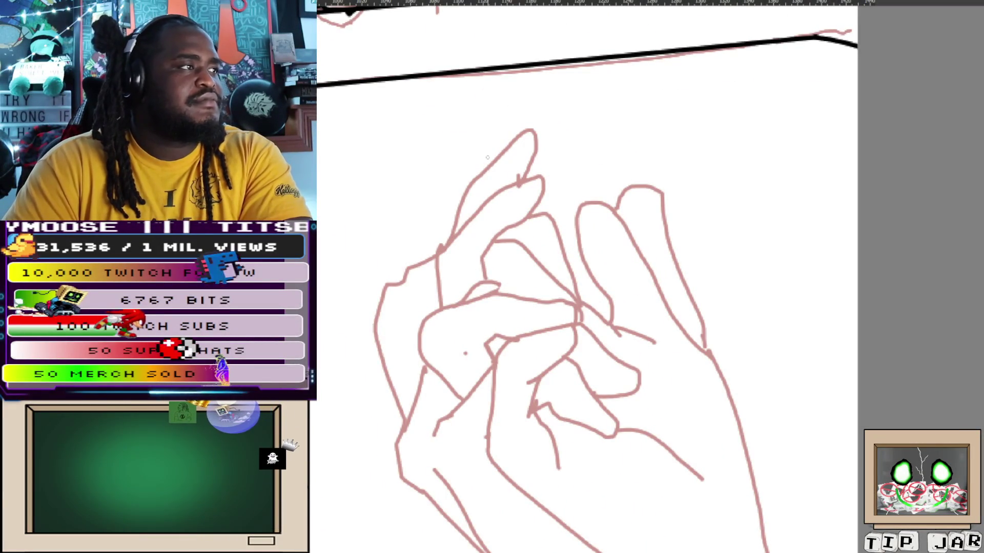
scroll(487, 181, down, 2)
scroll(615, 231, up, 2)
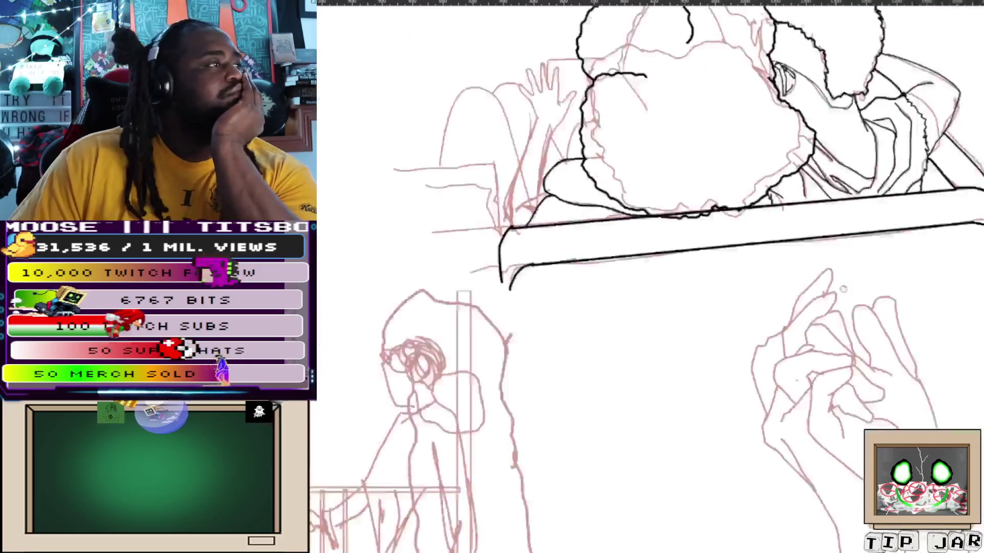
scroll(615, 231, up, 1)
scroll(615, 231, up, 1)
scroll(605, 153, up, 1)
scroll(688, 81, up, 1)
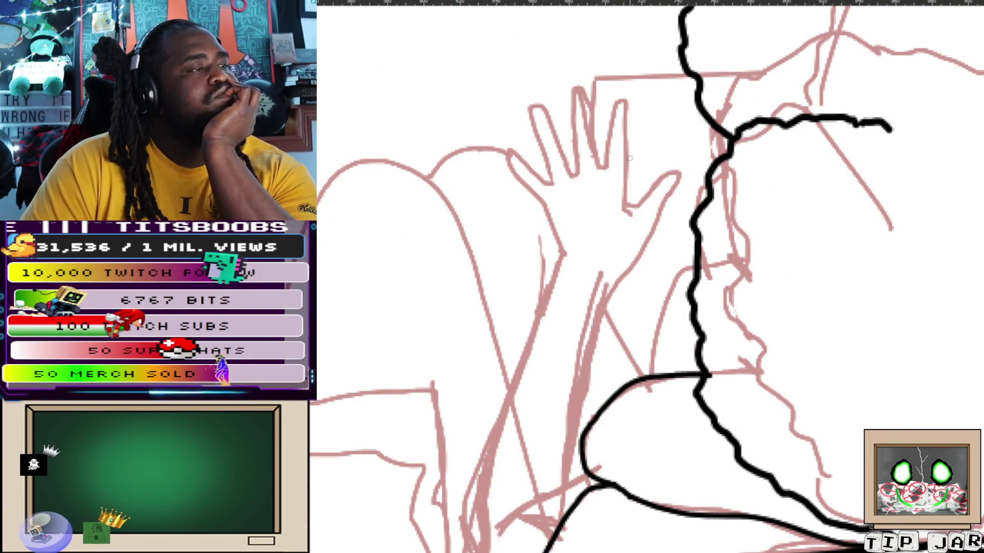
scroll(623, 169, down, 1)
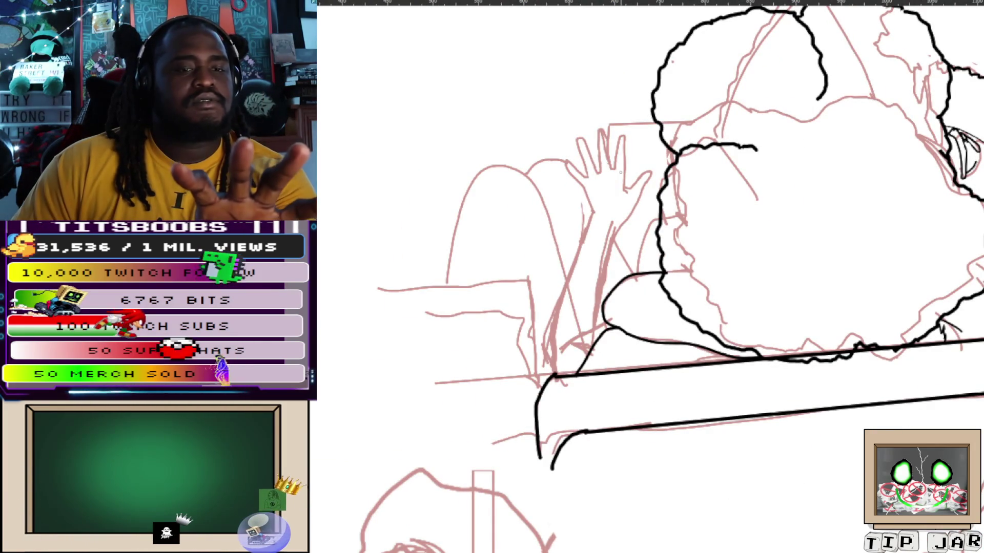
scroll(620, 171, up, 1)
scroll(620, 171, up, 1)
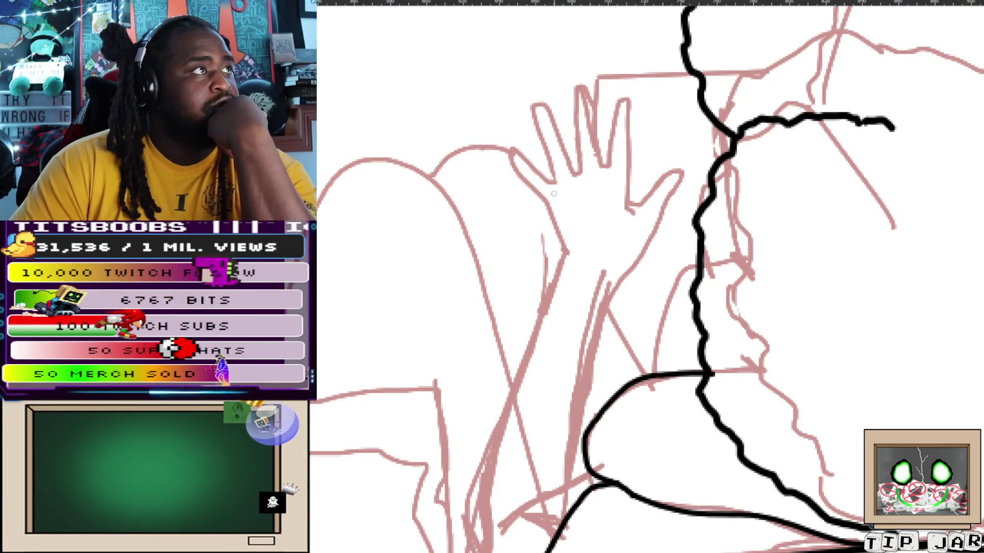
scroll(595, 112, down, 3)
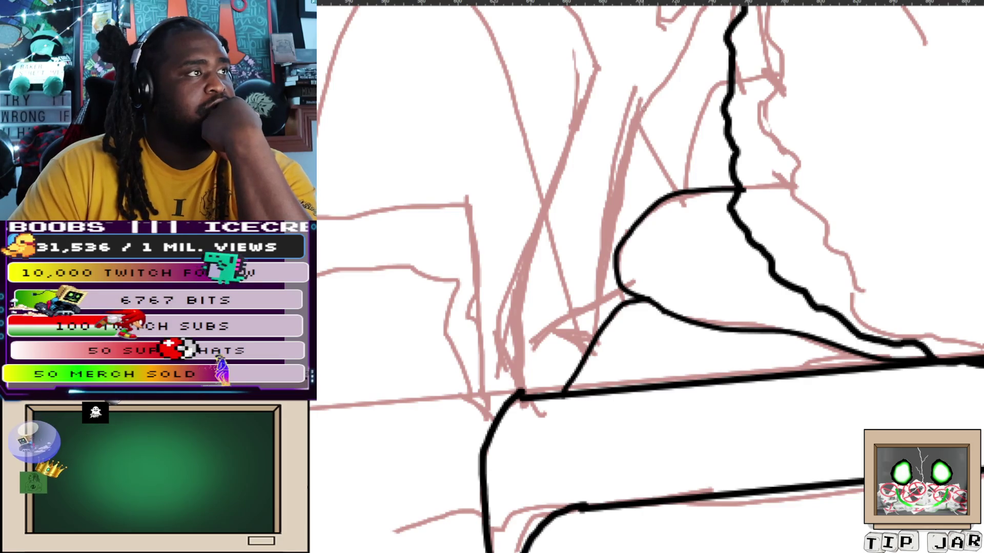
Ink the forearm's curved lower edge and the long line of the raised arm
drag(627, 157, 601, 252)
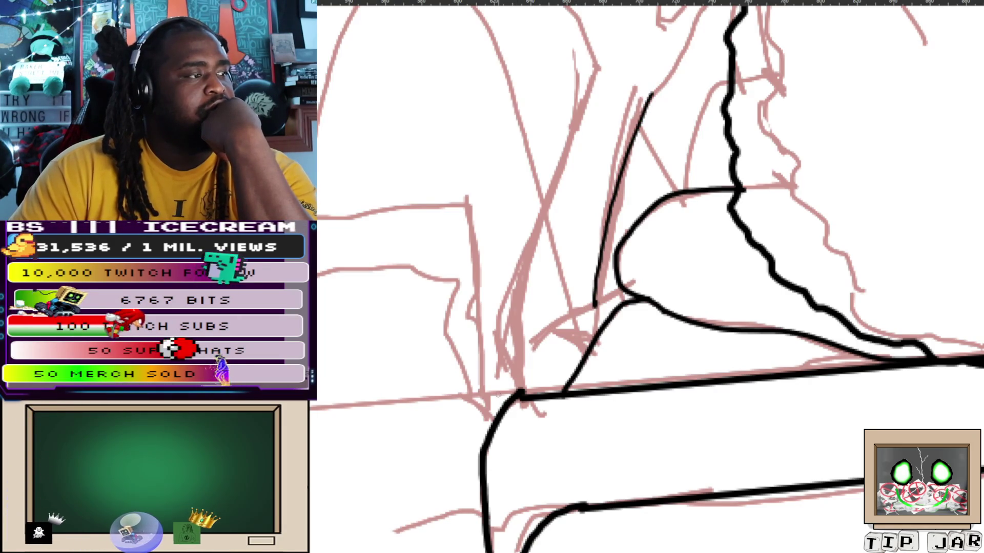
drag(517, 368, 500, 392)
drag(600, 304, 501, 391)
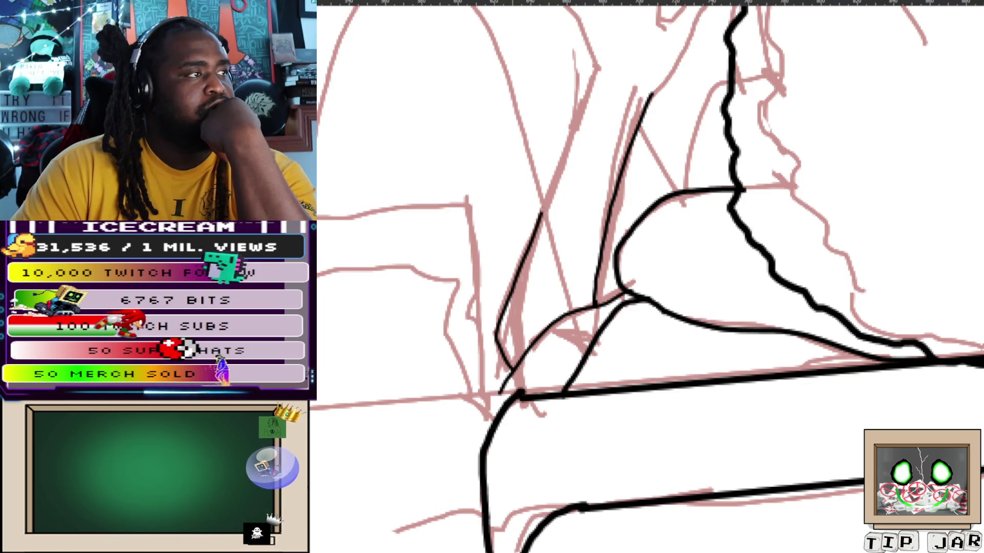
drag(571, 140, 499, 367)
scroll(518, 294, up, 5)
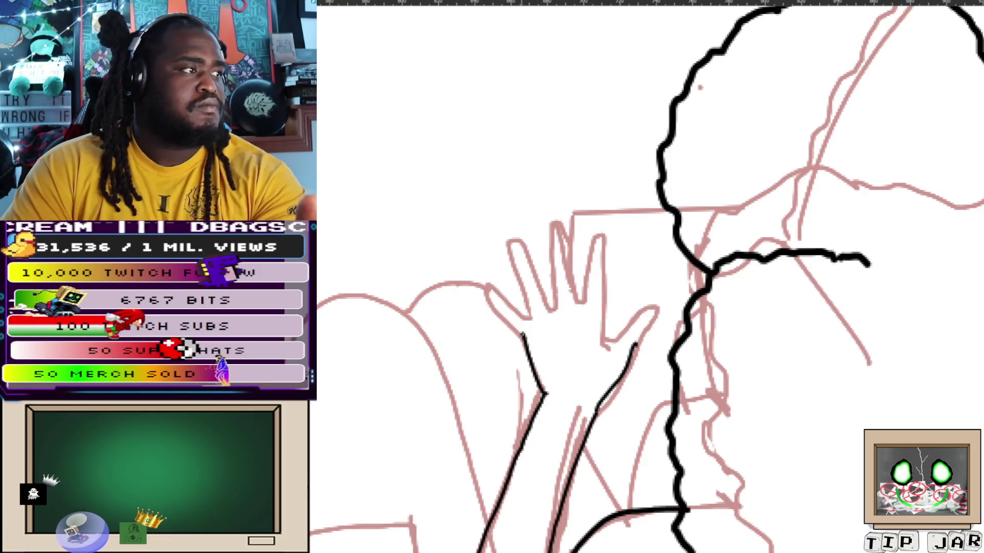
Extend the arm line to the hand base, undoing stray strokes near the hand and fingertips
drag(500, 306, 526, 334)
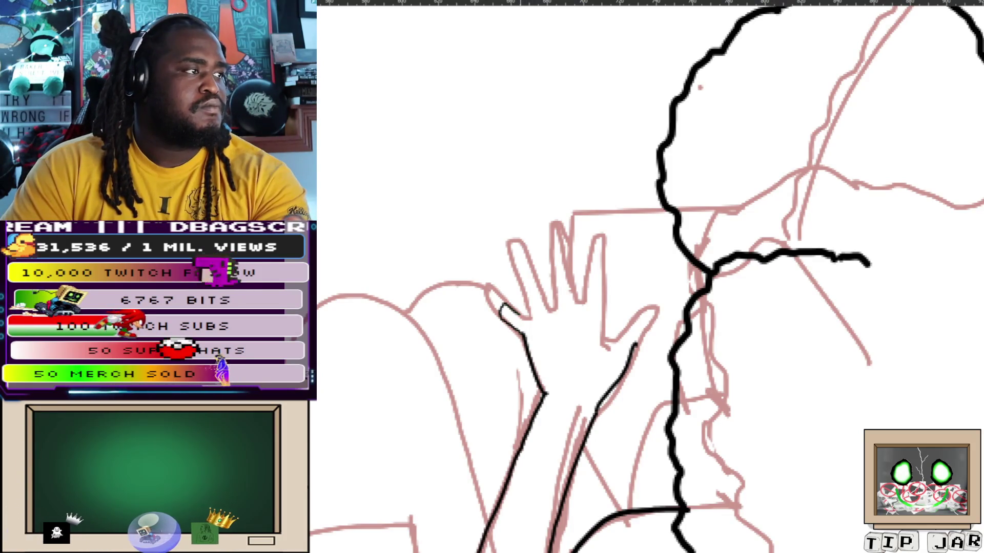
drag(519, 291, 531, 317)
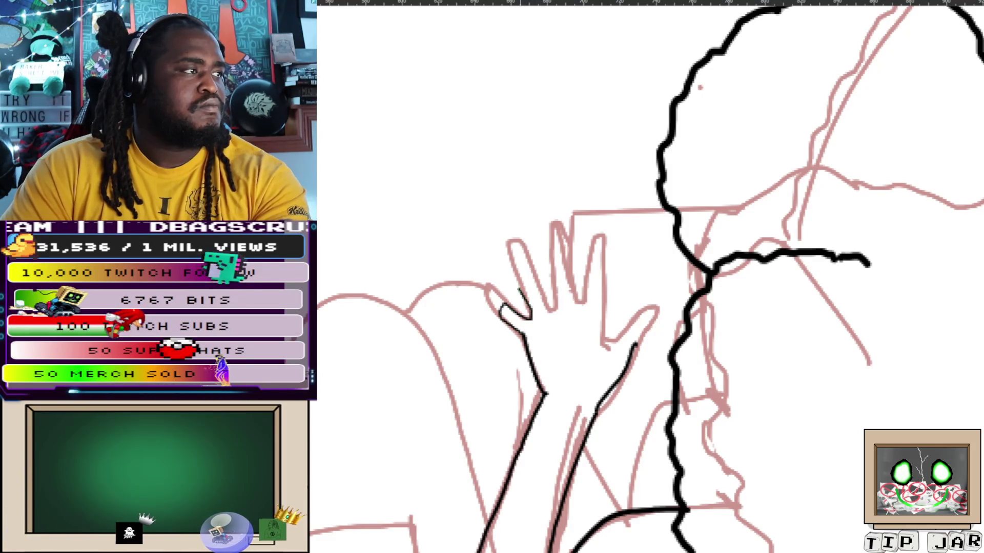
key(ctrl+z)
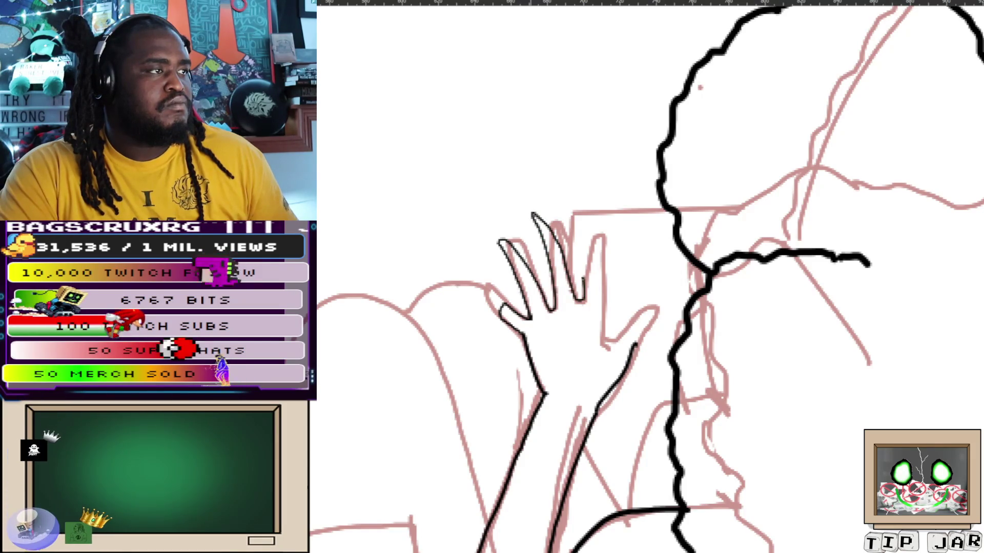
drag(570, 218, 573, 230)
key(ctrl+z)
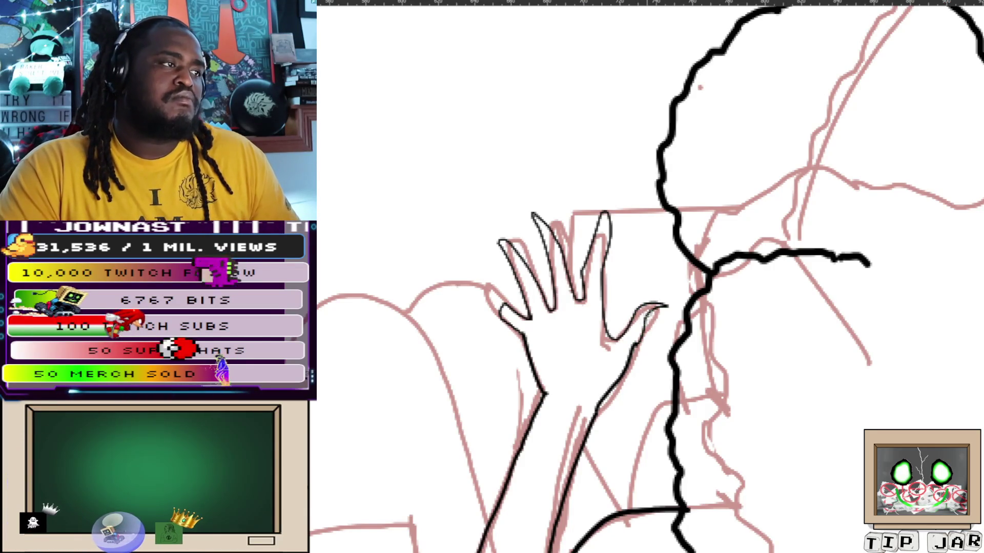
key(ctrl+z)
Redraw the finger and thumb outlines and ink both side edges of the hand
drag(592, 300, 609, 296)
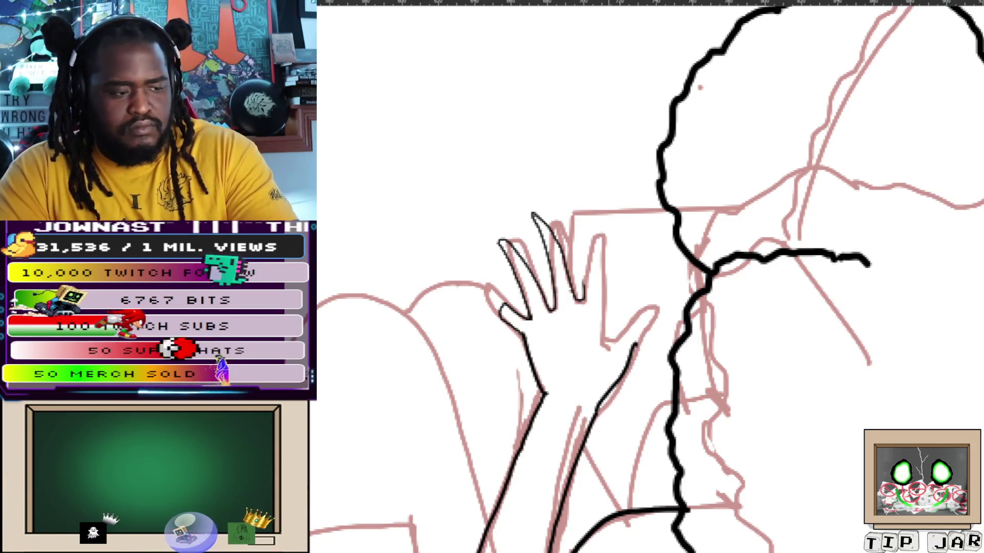
drag(635, 342, 667, 307)
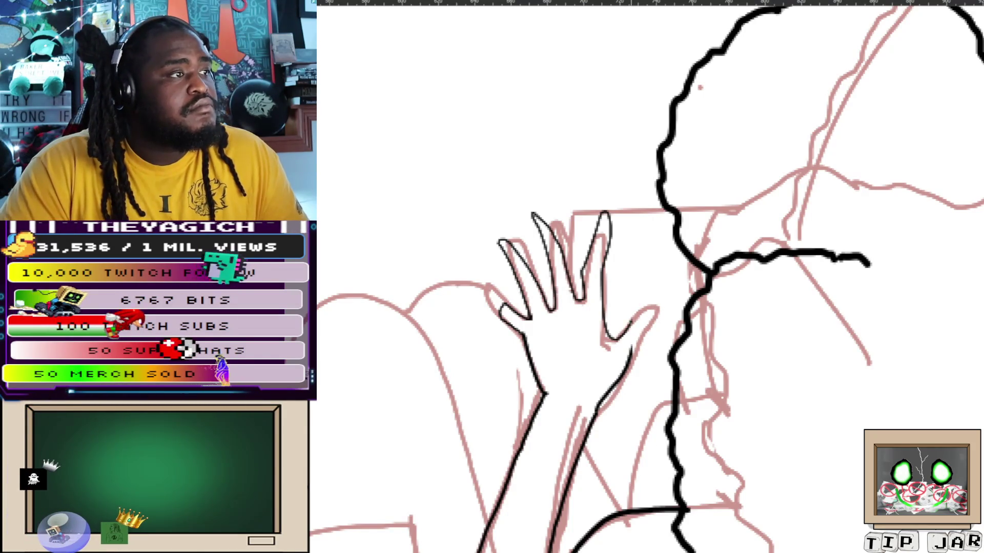
drag(632, 317, 669, 300)
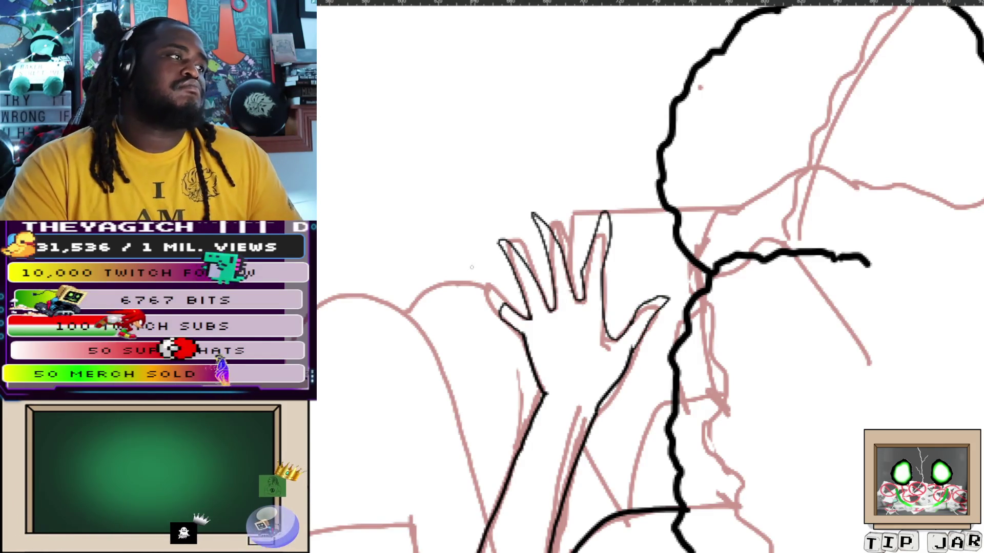
drag(467, 273, 500, 307)
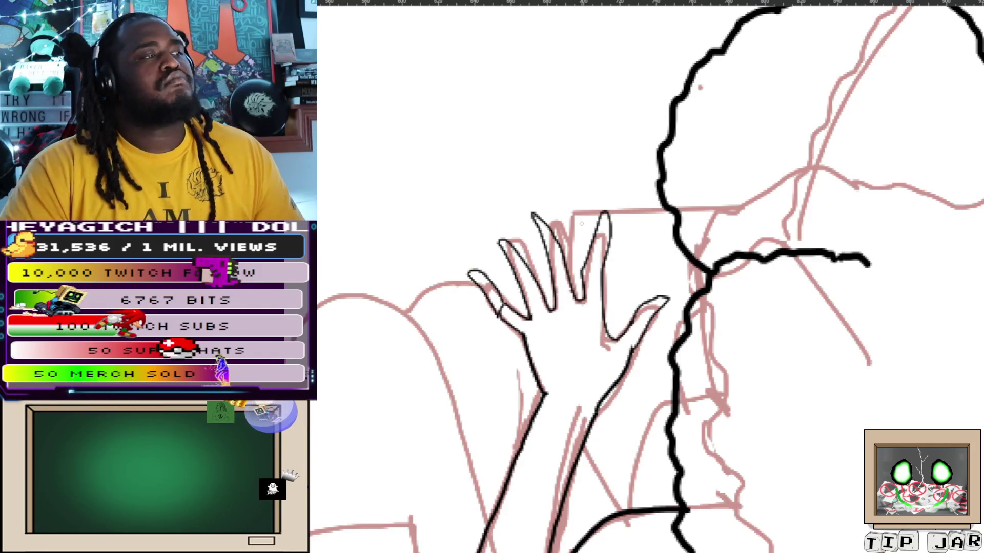
key(ctrl+0)
scroll(572, 254, up, 3)
scroll(573, 254, up, 2)
scroll(573, 254, down, 1)
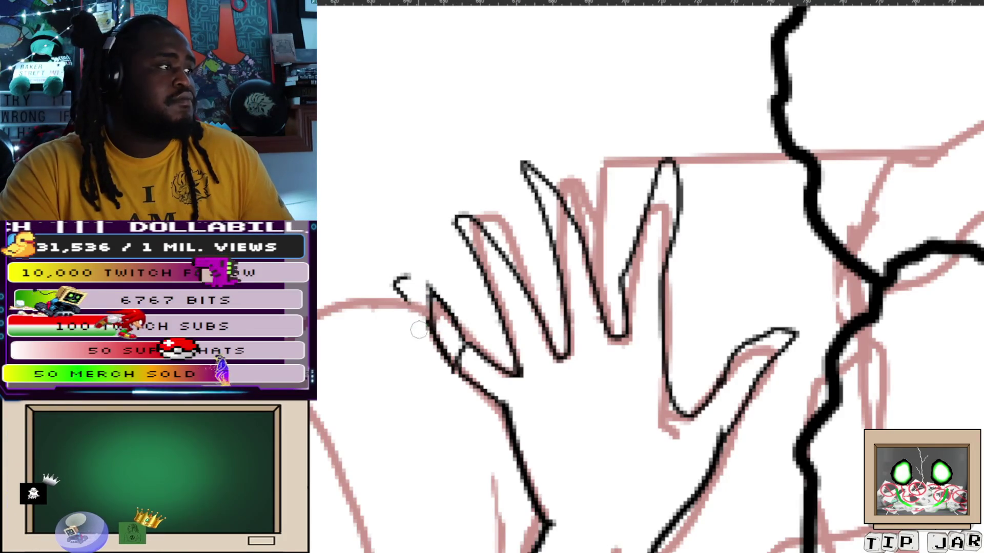
Undo the stray and hooked strokes around the leftmost fingertip
key(ctrl+z)
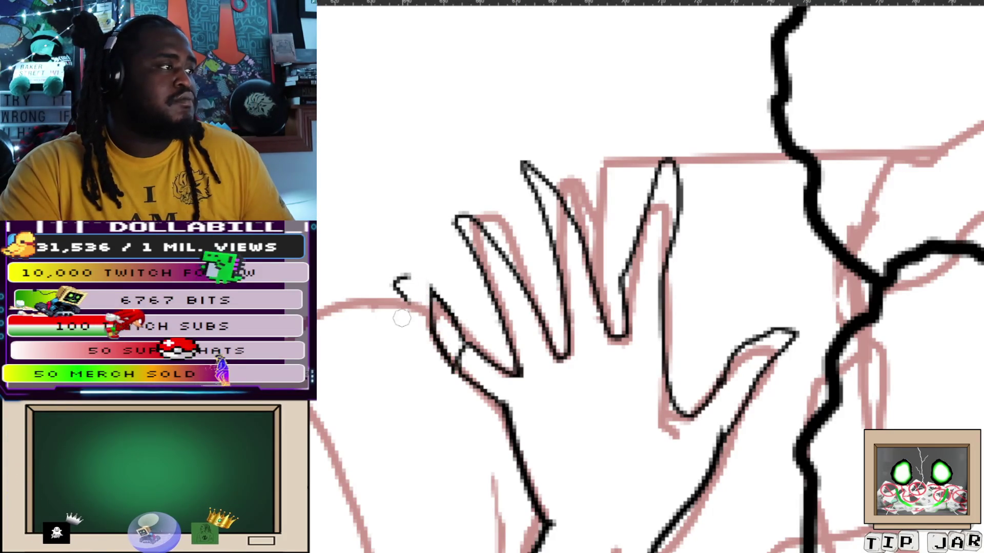
key(ctrl+z)
key(ctrl+z)
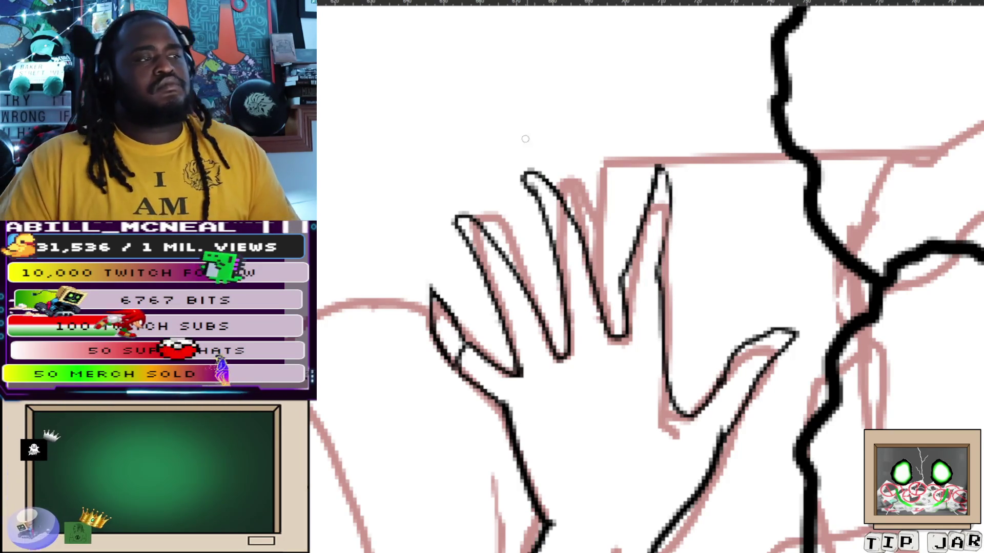
scroll(523, 139, down, 5)
scroll(650, 277, down, 3)
scroll(649, 276, up, 5)
scroll(650, 277, down, 3)
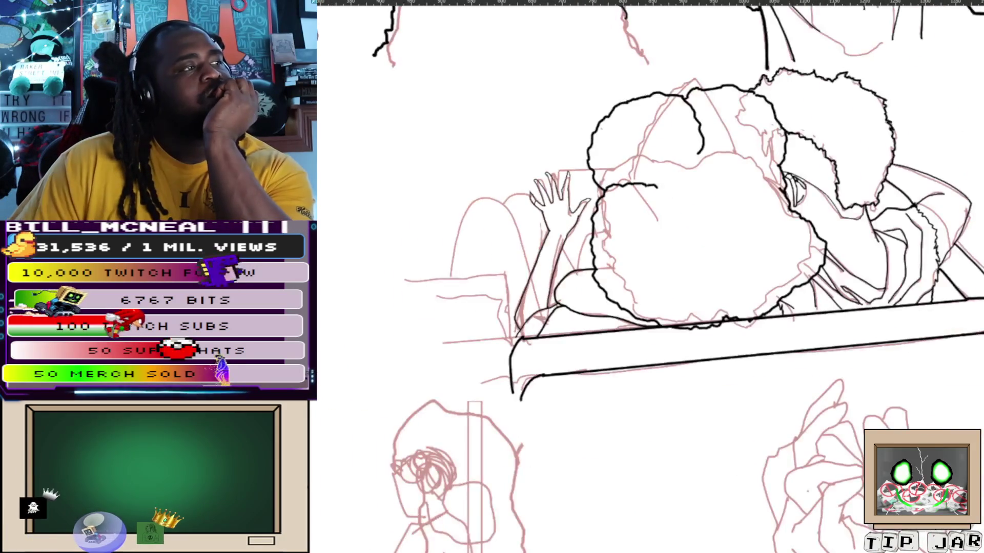
scroll(582, 182, up, 2)
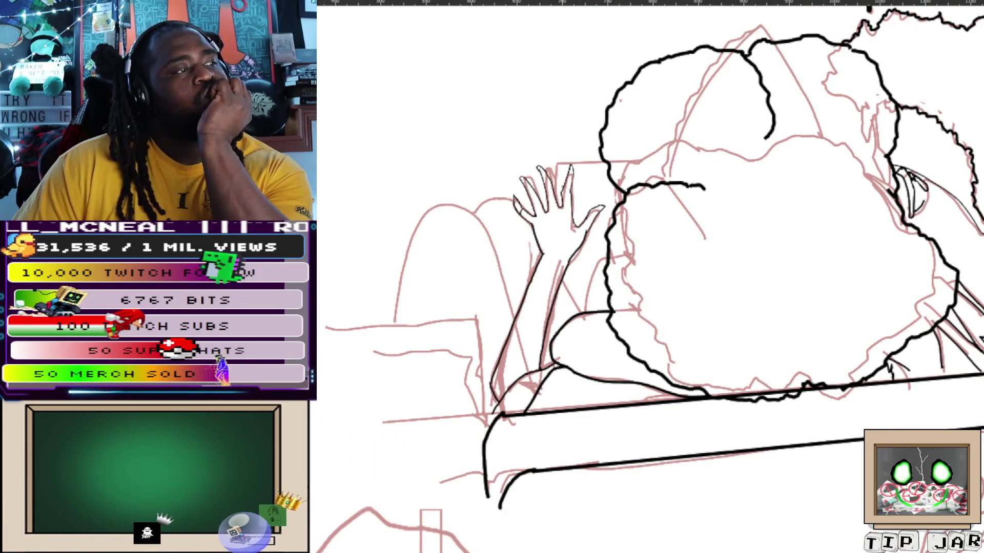
scroll(661, 299, up, 2)
scroll(660, 300, up, 2)
scroll(661, 300, up, 2)
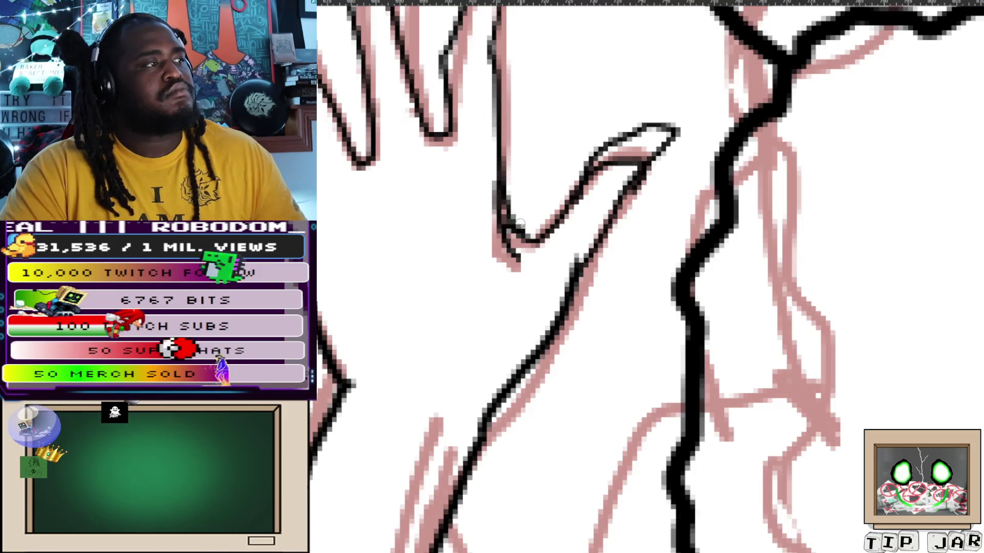
key(ctrl+z)
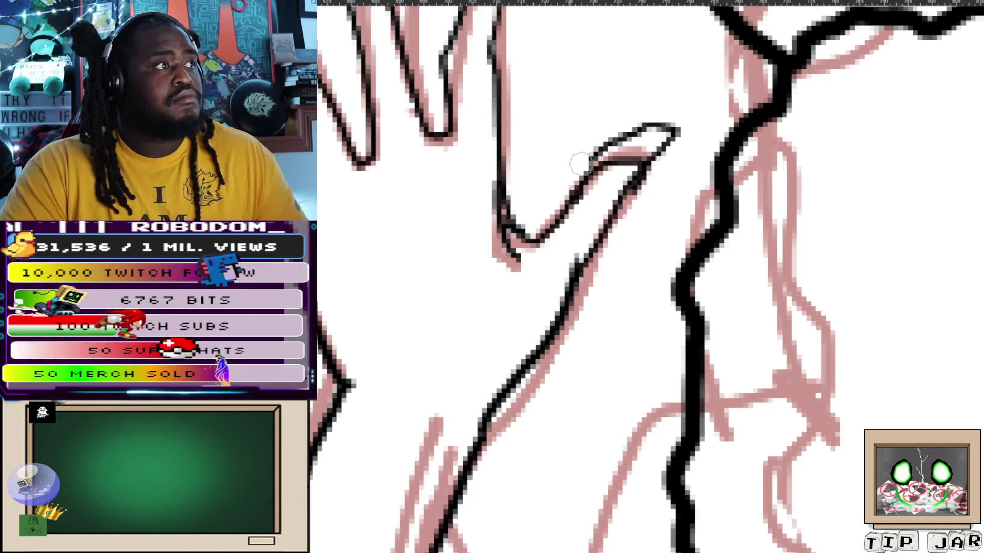
key(ctrl+z)
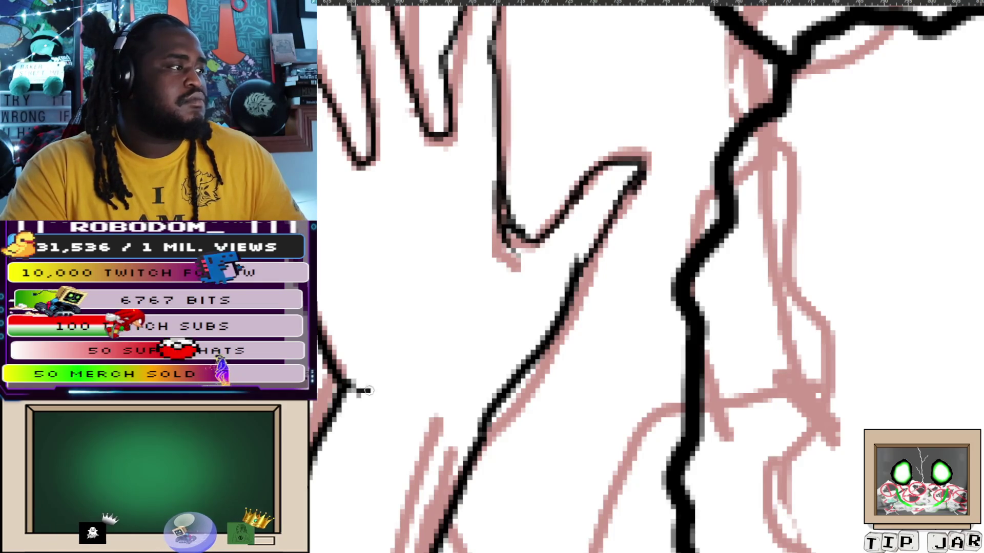
Ink crossing crease lines on the hand's left side, redoing the first attempt
drag(349, 389, 414, 419)
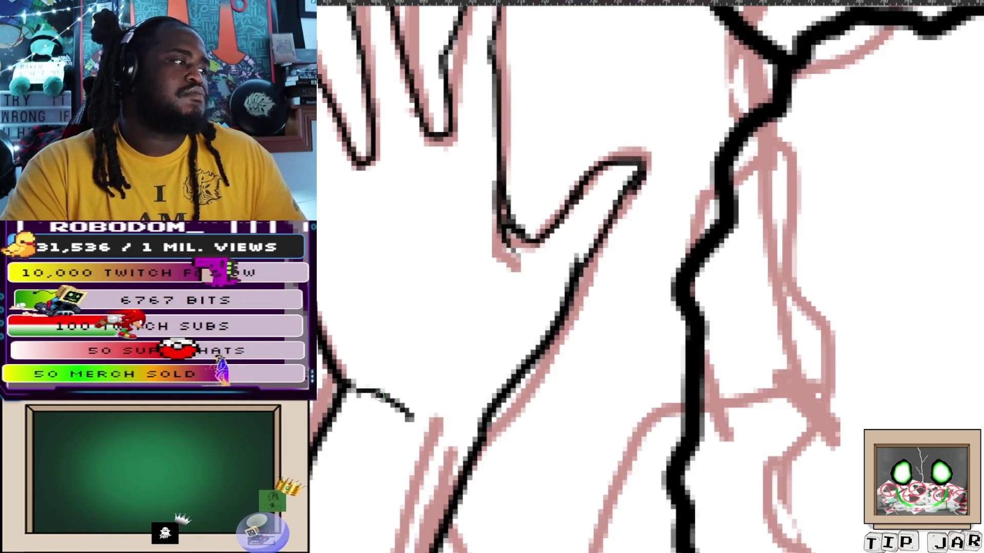
key(ctrl+z)
drag(342, 376, 391, 398)
drag(327, 393, 369, 360)
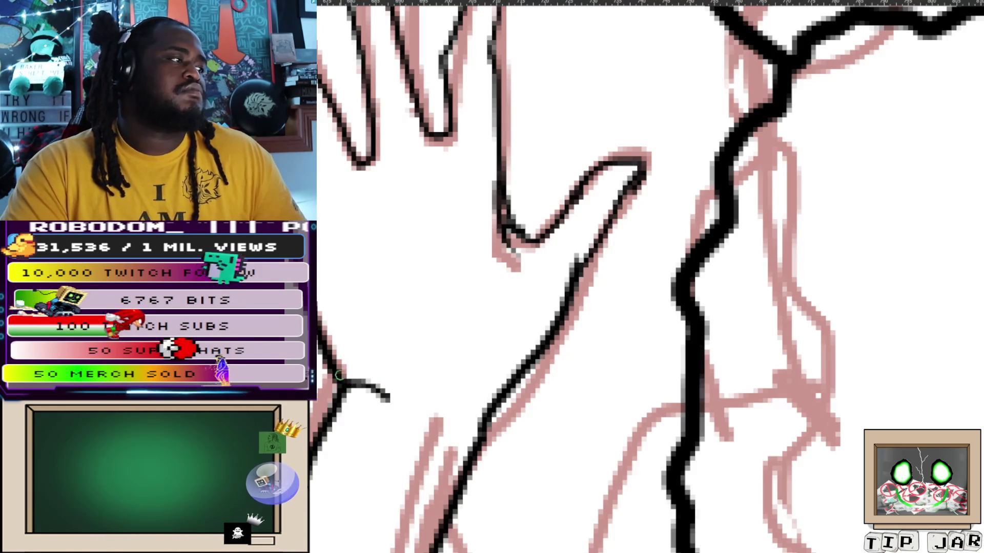
scroll(396, 398, down, 5)
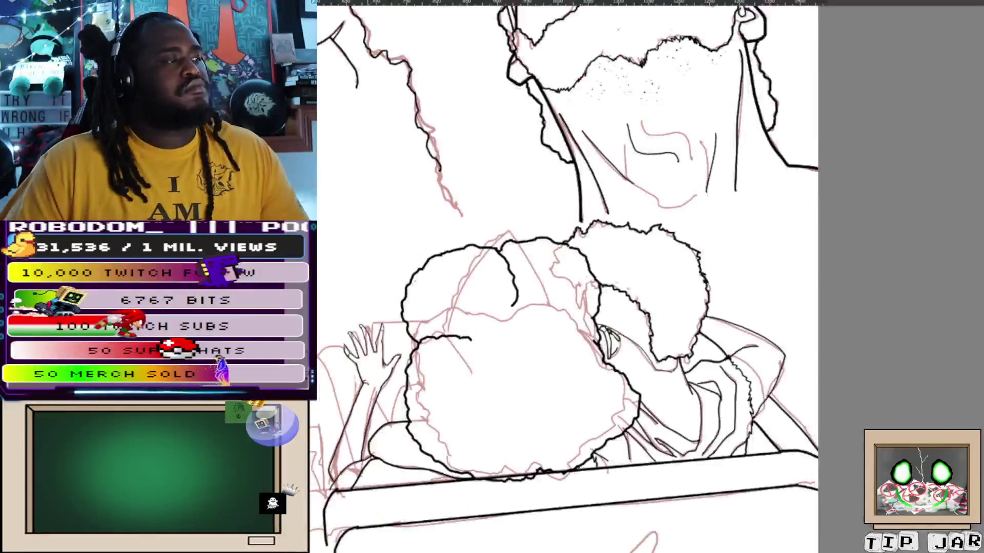
scroll(369, 386, up, 5)
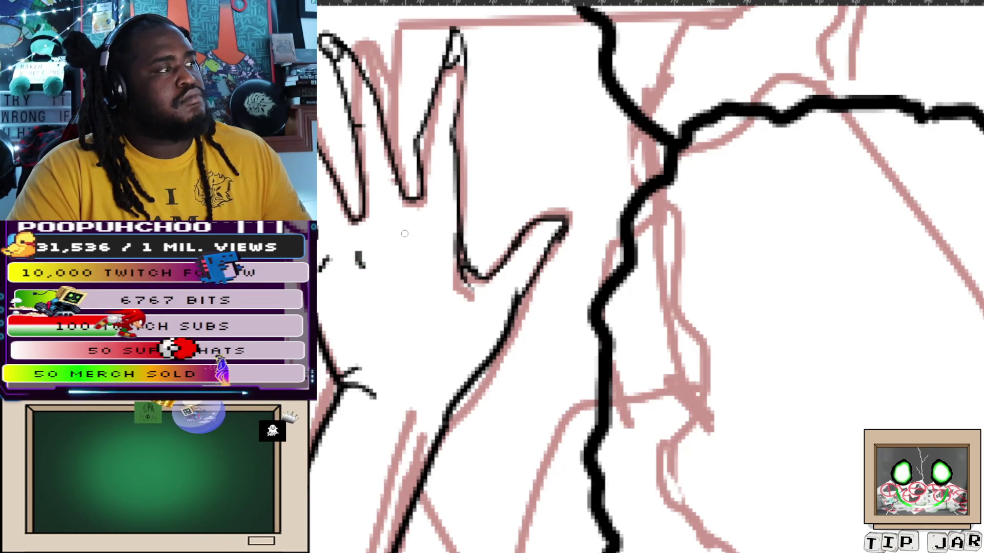
scroll(463, 341, down, 3)
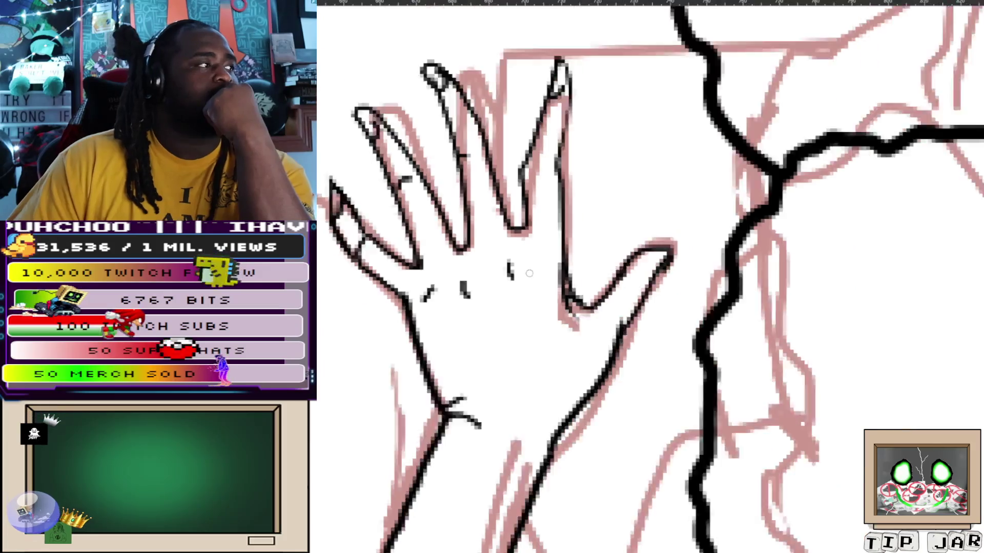
scroll(463, 341, down, 3)
scroll(507, 265, up, 3)
scroll(496, 271, up, 3)
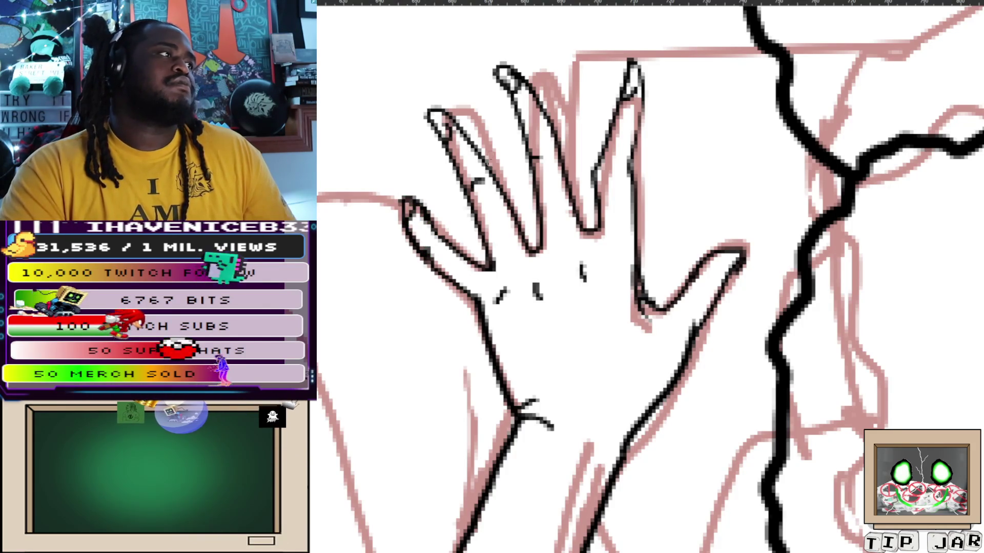
scroll(527, 197, down, 2)
scroll(528, 197, down, 2)
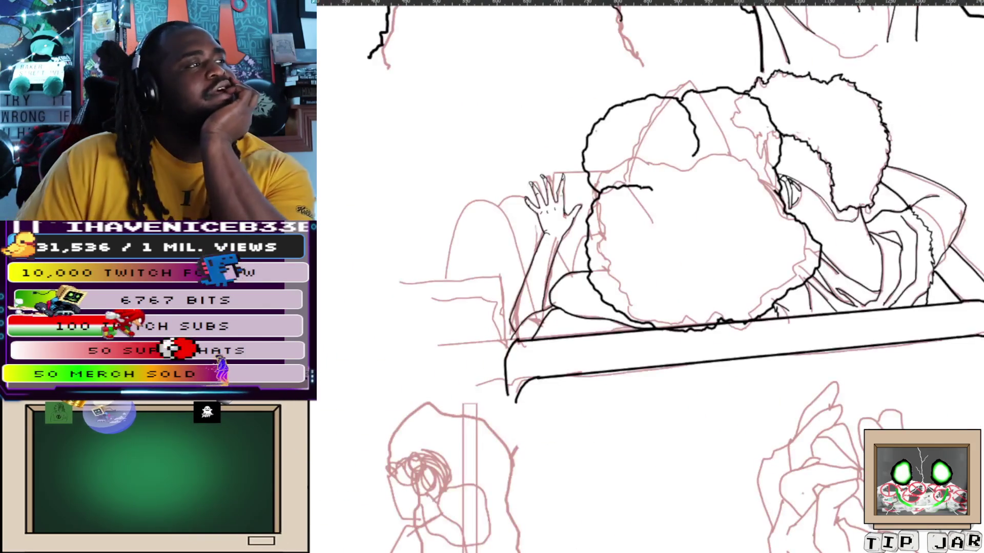
scroll(545, 200, up, 3)
scroll(546, 200, down, 1)
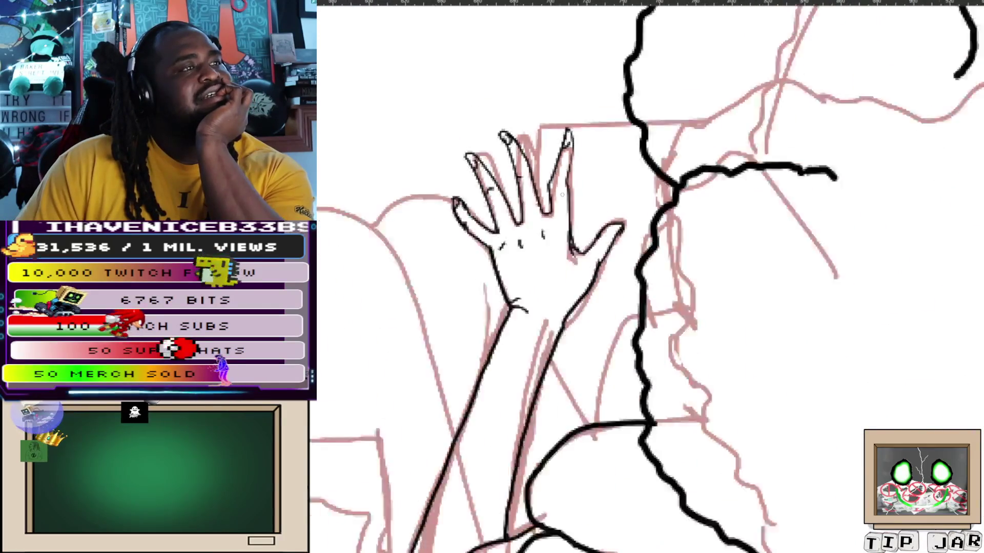
scroll(545, 200, down, 2)
scroll(577, 211, up, 1)
scroll(577, 211, up, 2)
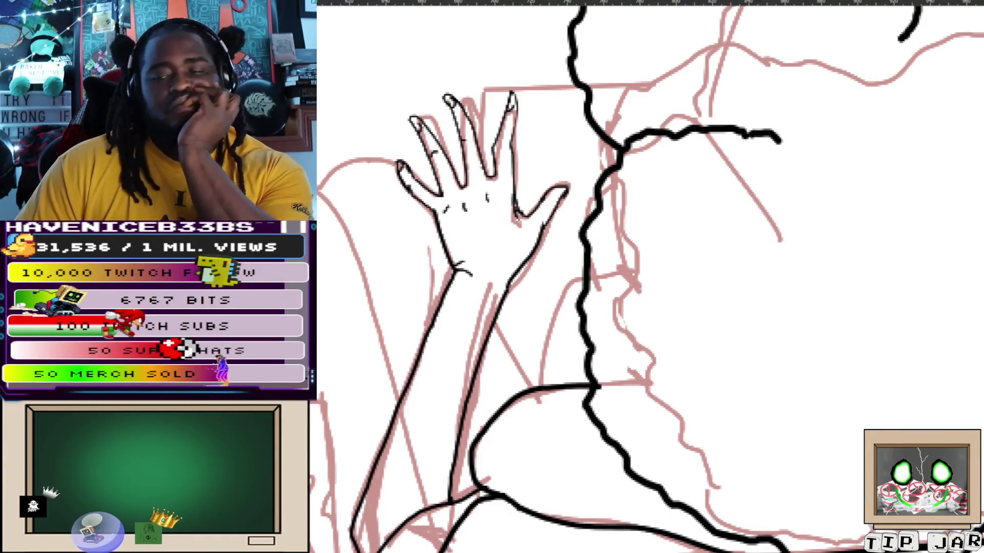
scroll(495, 104, up, 2)
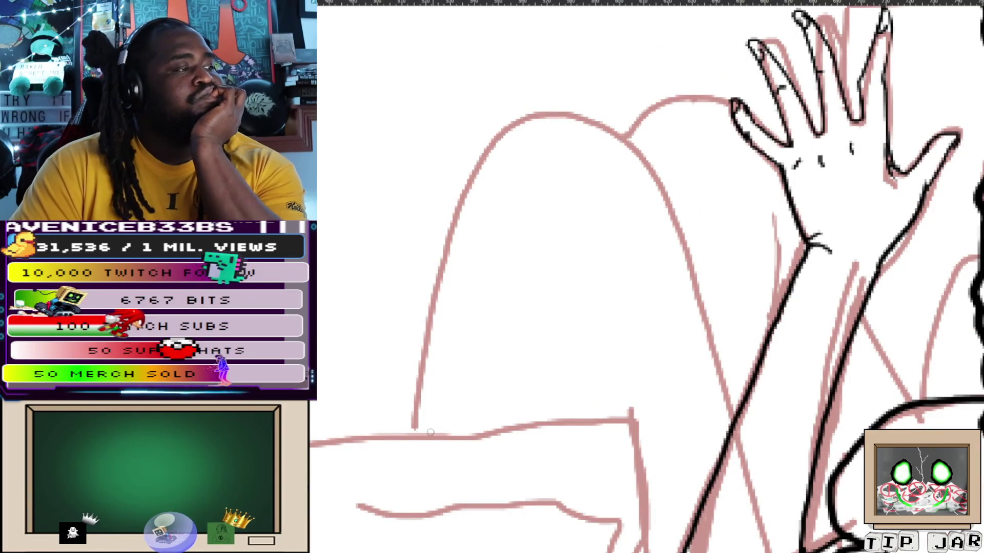
Ink the bent knee's outline along the sketch, redoing the first stroke
drag(412, 432, 458, 209)
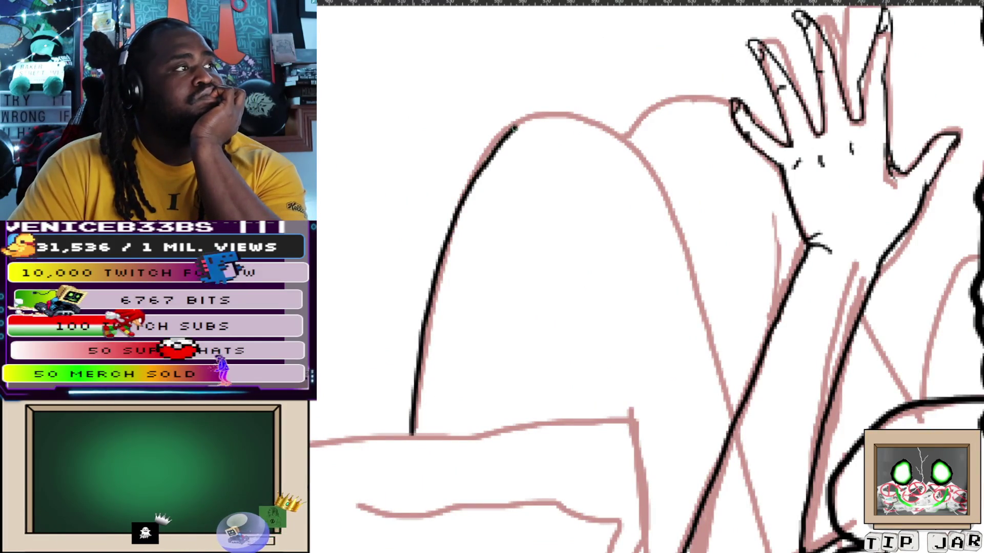
key(ctrl+z)
mouse_move(411, 440)
mouse_down()
mouse_move(424, 325)
mouse_move(472, 193)
mouse_move(516, 121)
mouse_move(588, 111)
mouse_move(653, 154)
mouse_move(696, 293)
mouse_up()
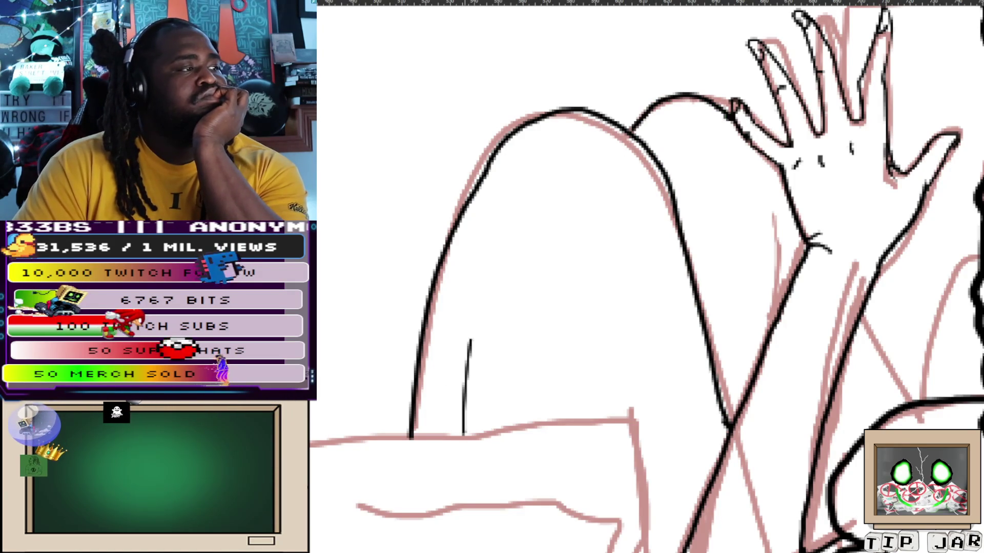
Redraw the thin inner leg line and add a small crease near the knee top
key(ctrl+z)
drag(454, 363, 454, 441)
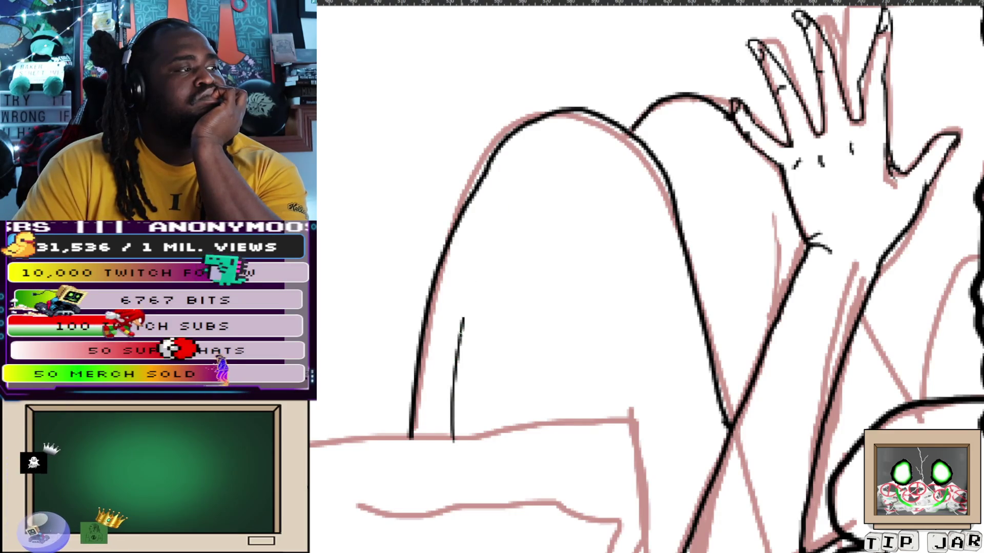
key(ctrl+z)
drag(484, 269, 459, 438)
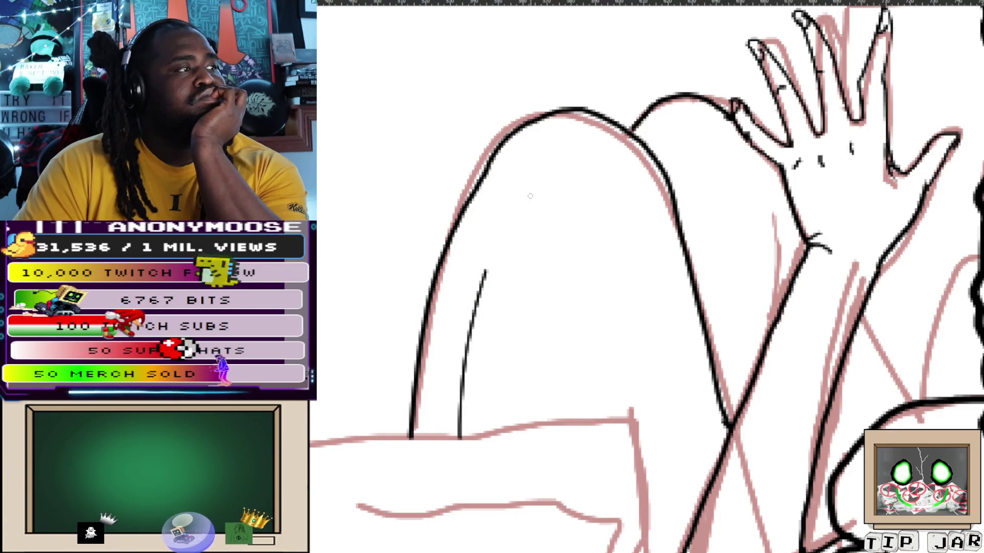
drag(519, 177, 531, 194)
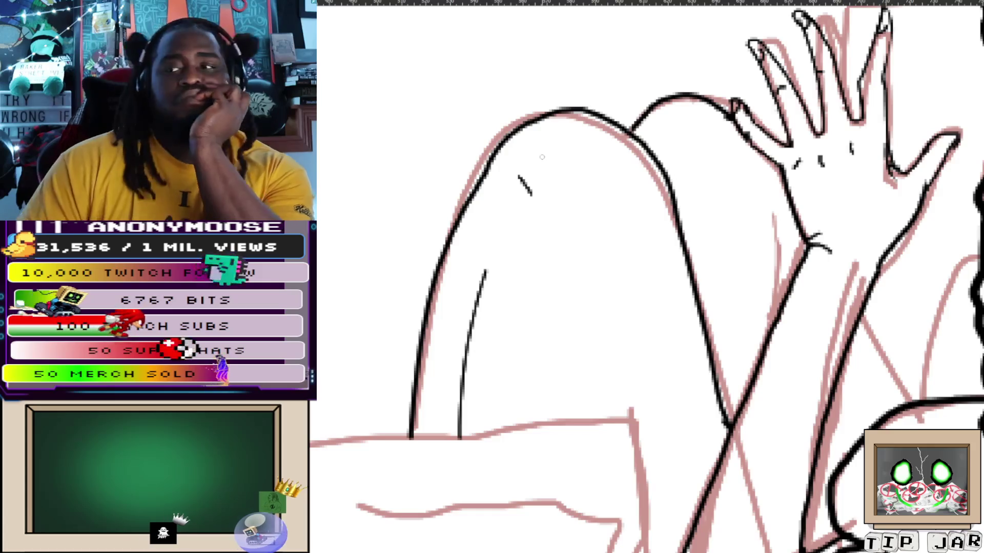
scroll(527, 227, down, 5)
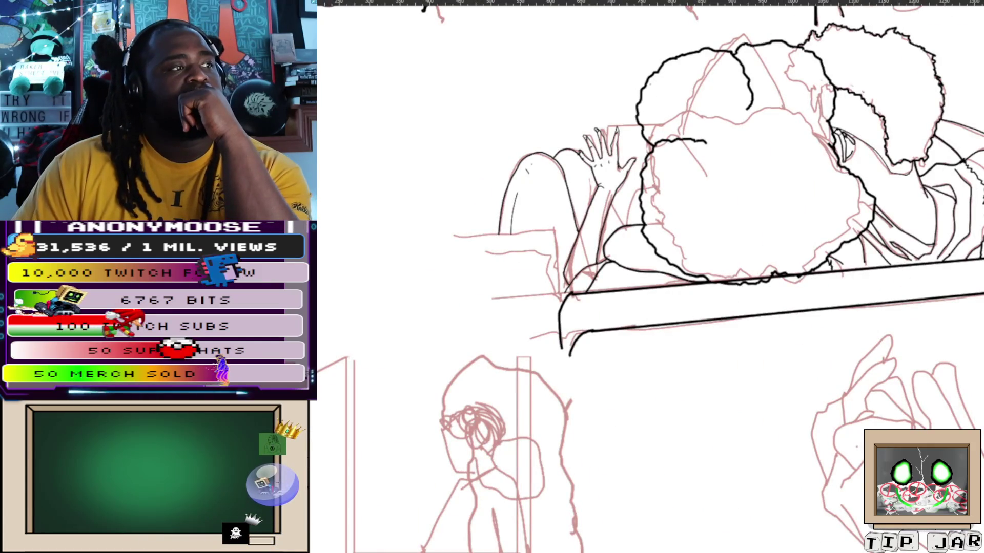
scroll(600, 200, up, 3)
scroll(599, 200, up, 2)
scroll(600, 200, down, 1)
Ink a short line near the knee, then bring the couch left of the legs into view
drag(462, 231, 604, 270)
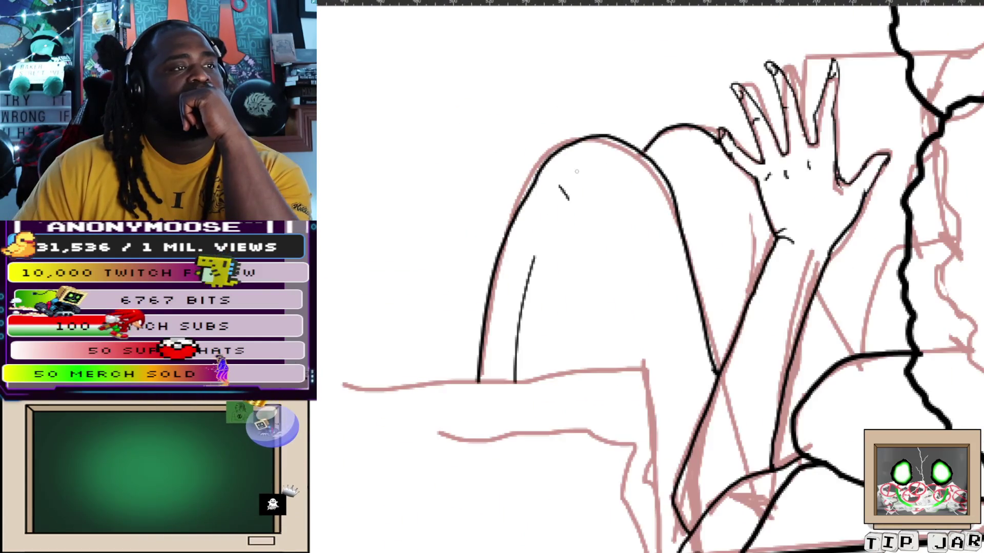
scroll(645, 277, up, 2)
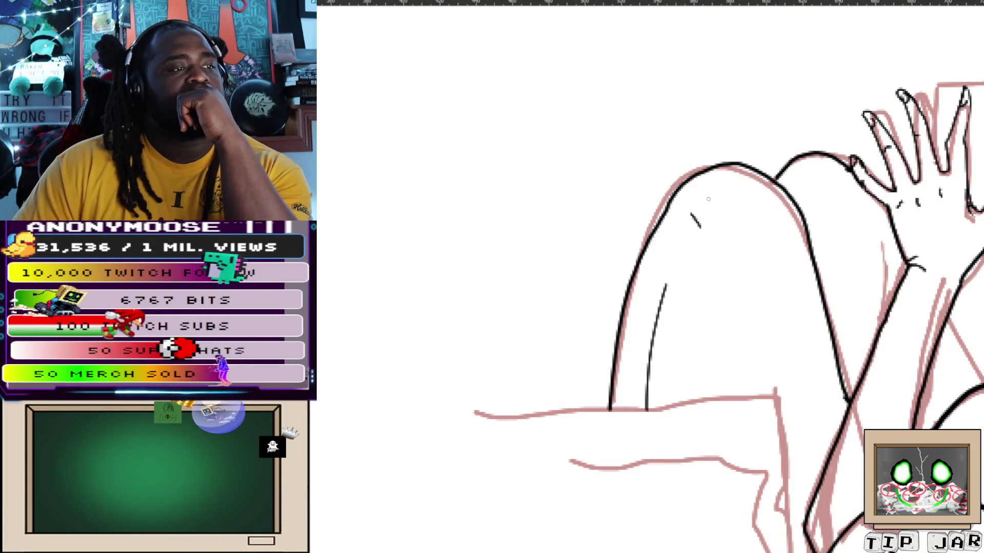
drag(692, 384, 407, 192)
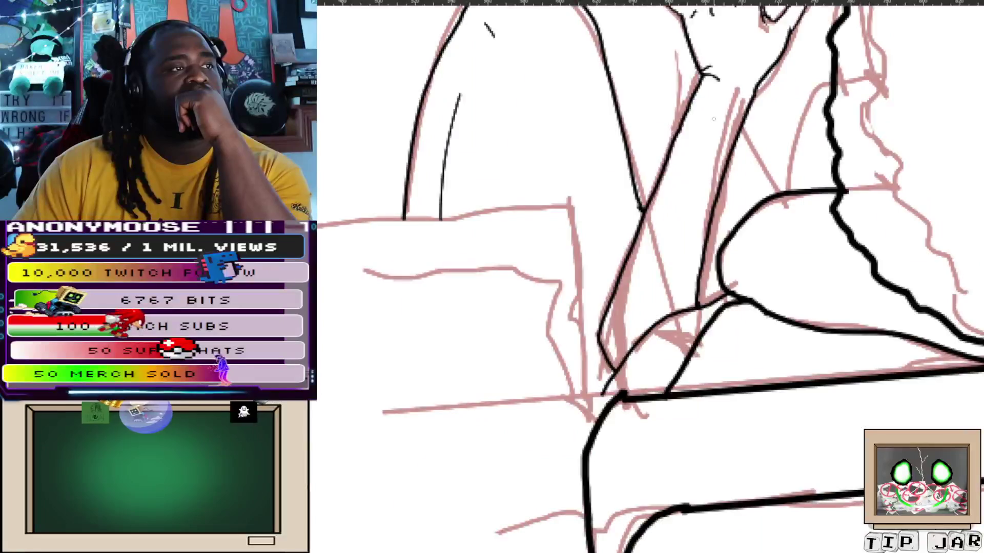
scroll(646, 277, up, 2)
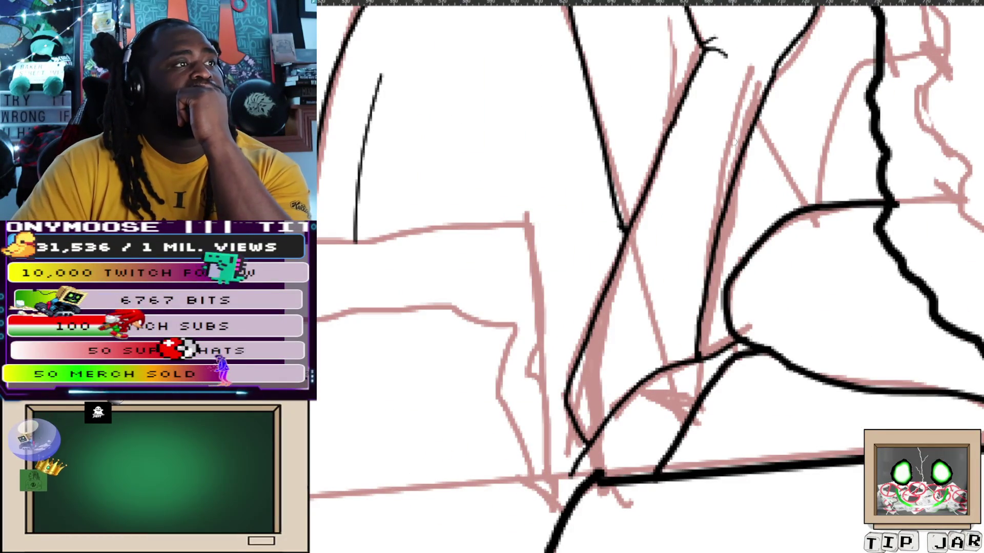
drag(757, 121, 799, 188)
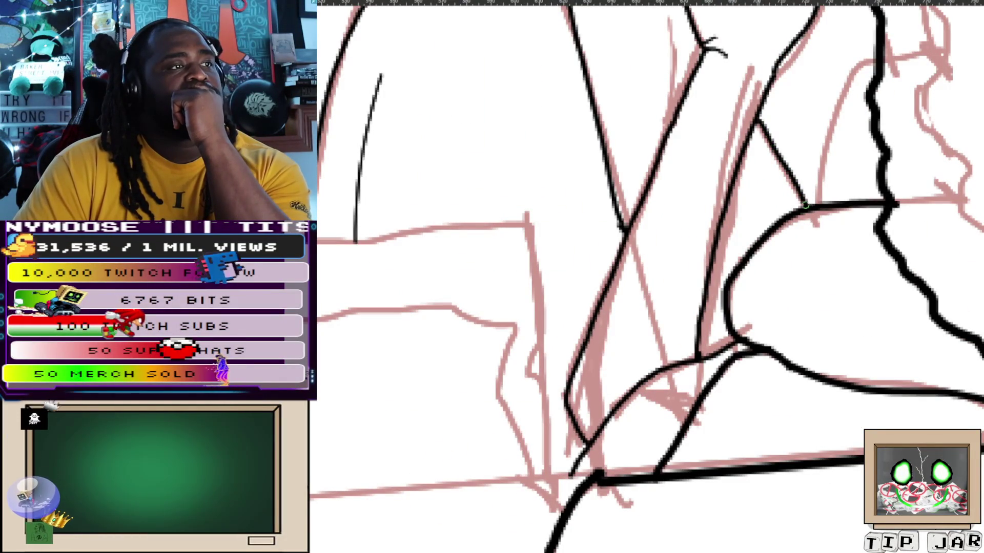
mouse_move(149, 233)
mouse_down()
mouse_move(373, 144)
mouse_move(454, 164)
mouse_up()
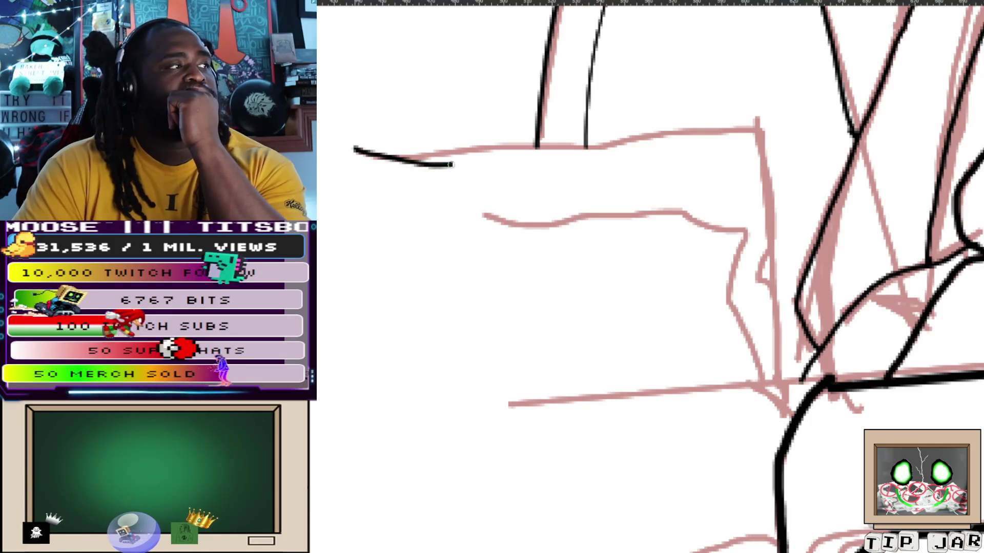
key(ctrl+z)
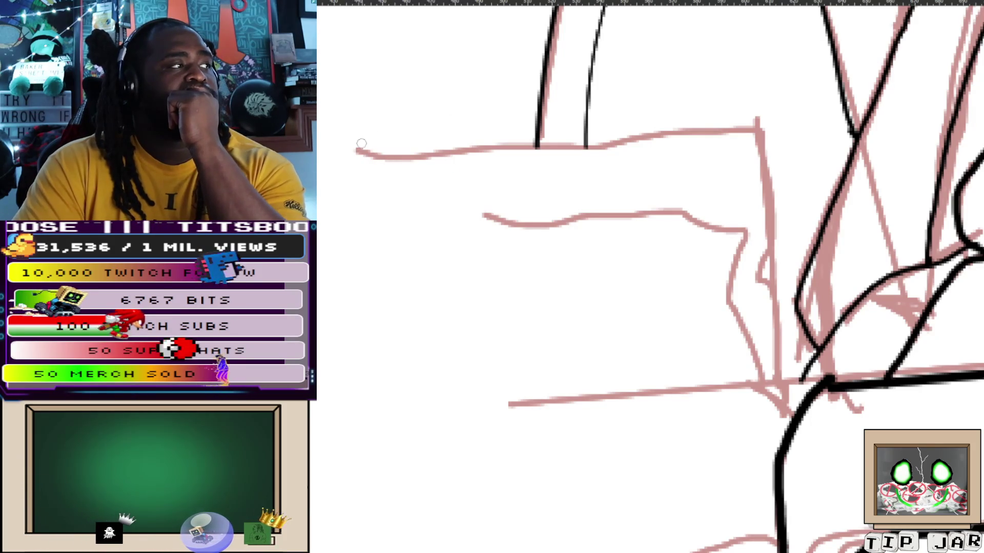
Ink the couch seat's top edge along the sketch, redrawing it at a shorter length
drag(355, 150, 600, 150)
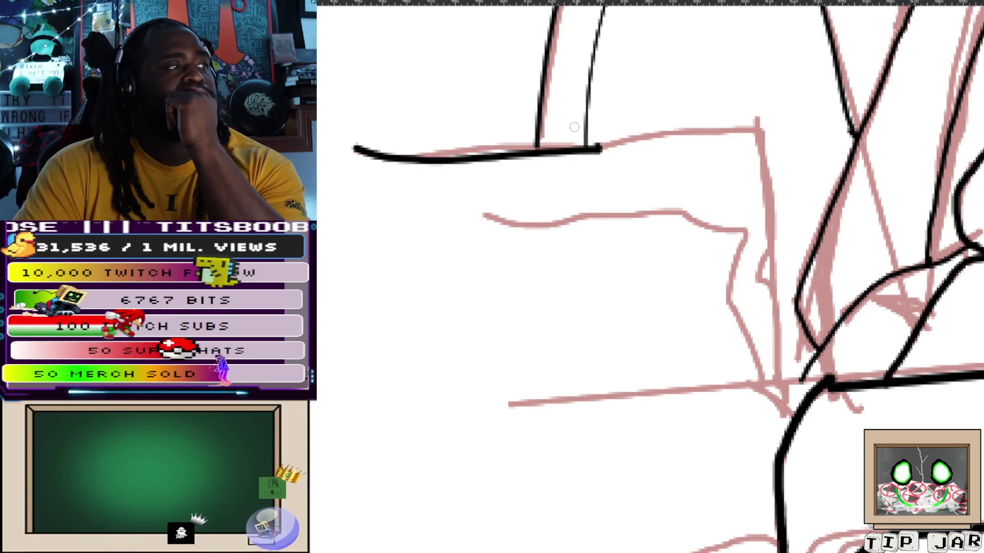
key(ctrl+z)
drag(355, 152, 712, 129)
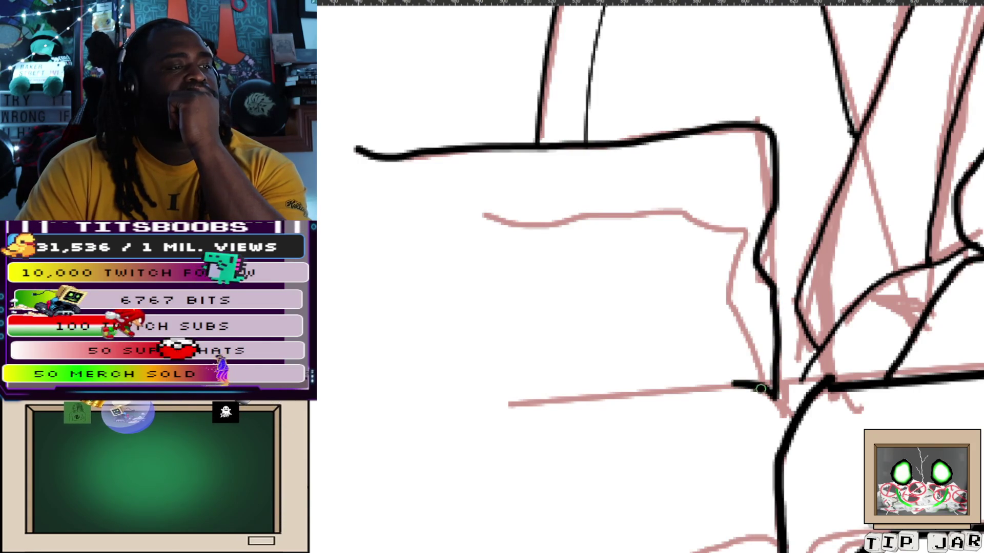
drag(590, 329, 773, 149)
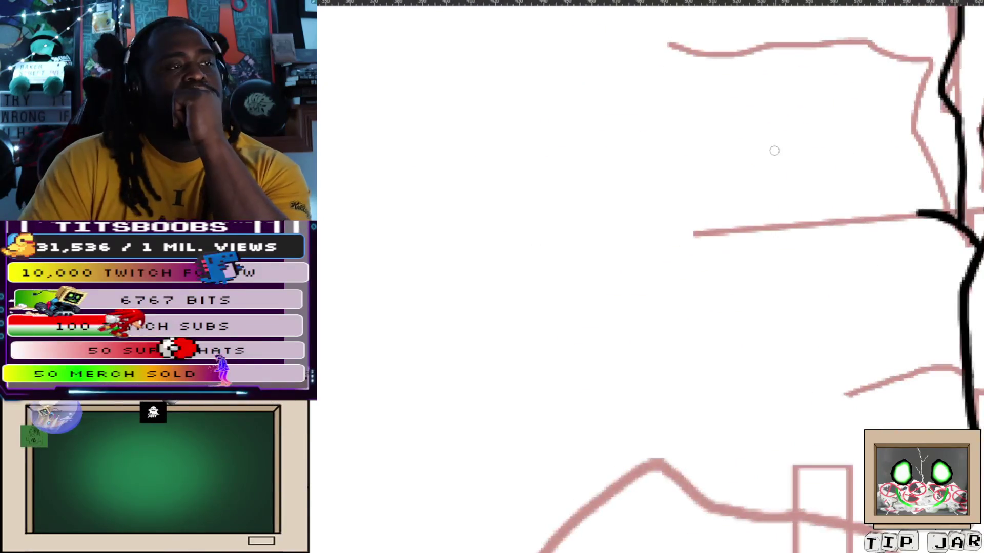
Ink the cushion edges as straight lines and add a curved stroke beside the couch corner
drag(843, 395, 935, 376)
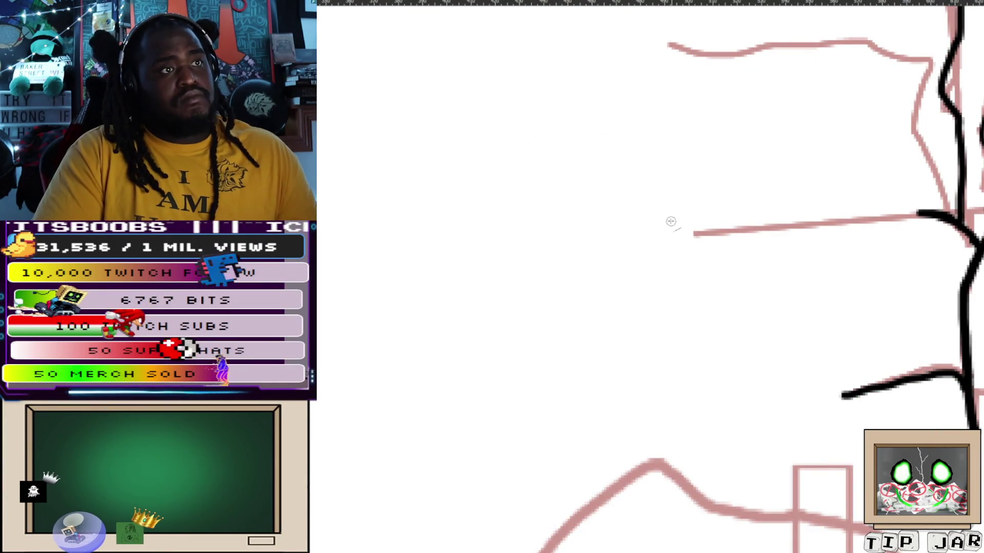
drag(671, 222, 929, 215)
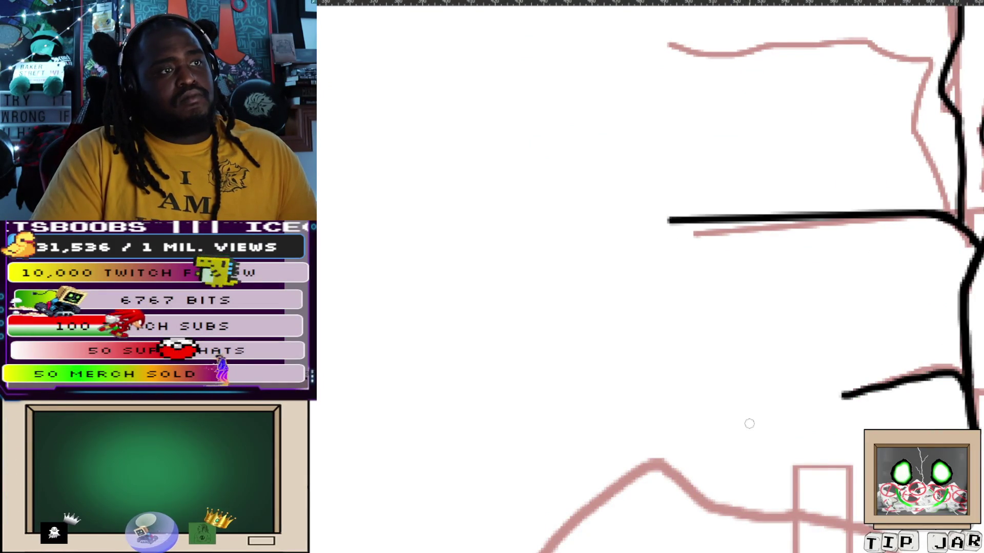
shift+click(621, 402)
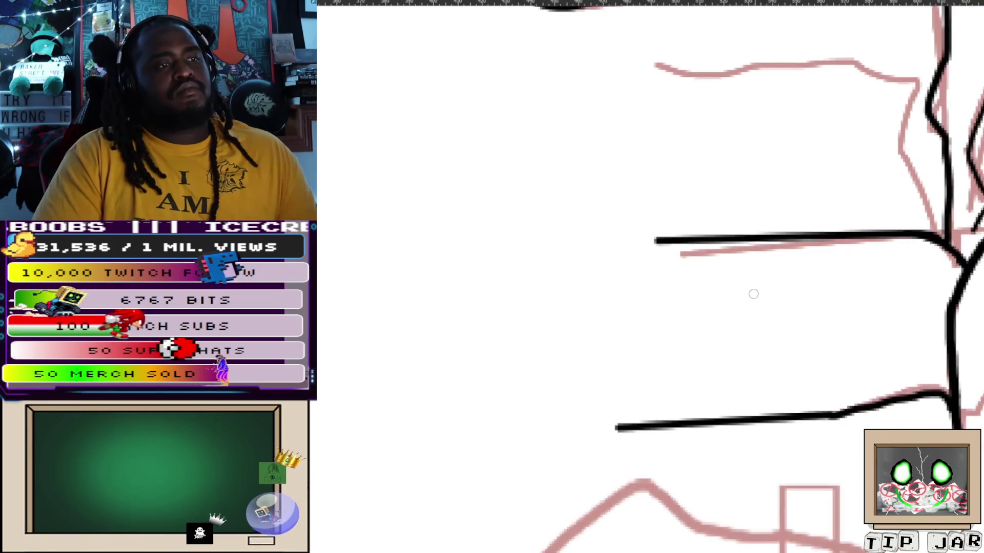
drag(753, 294, 543, 468)
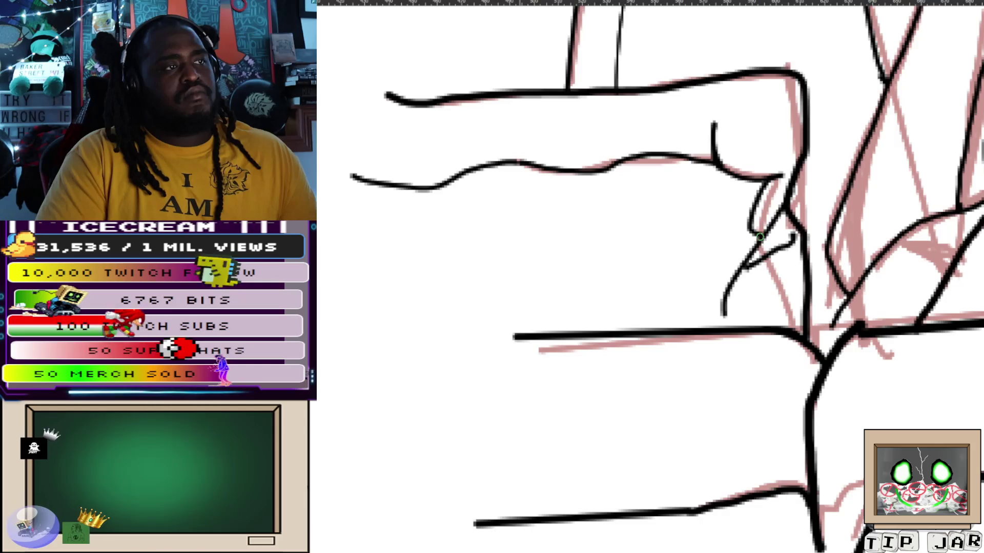
drag(768, 265, 738, 323)
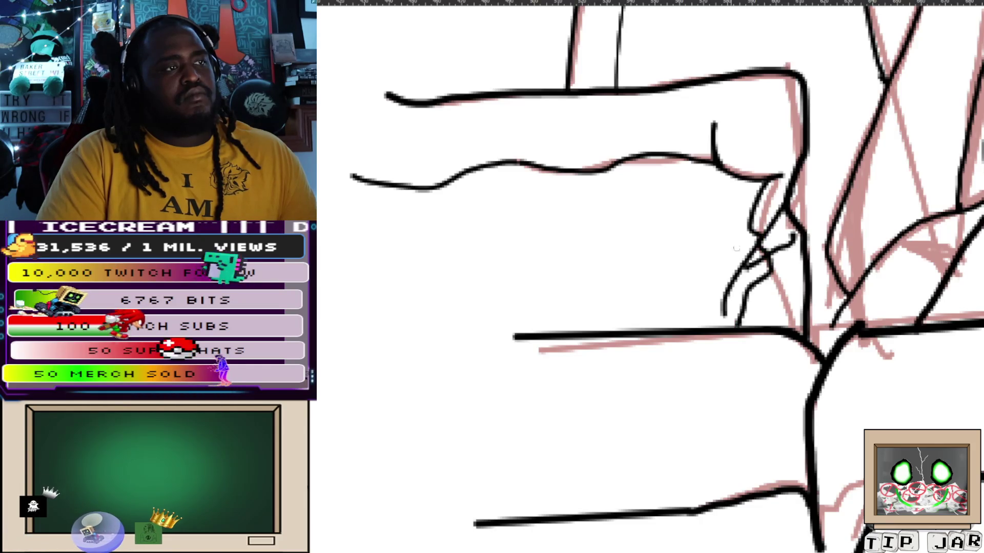
scroll(737, 248, down, 2)
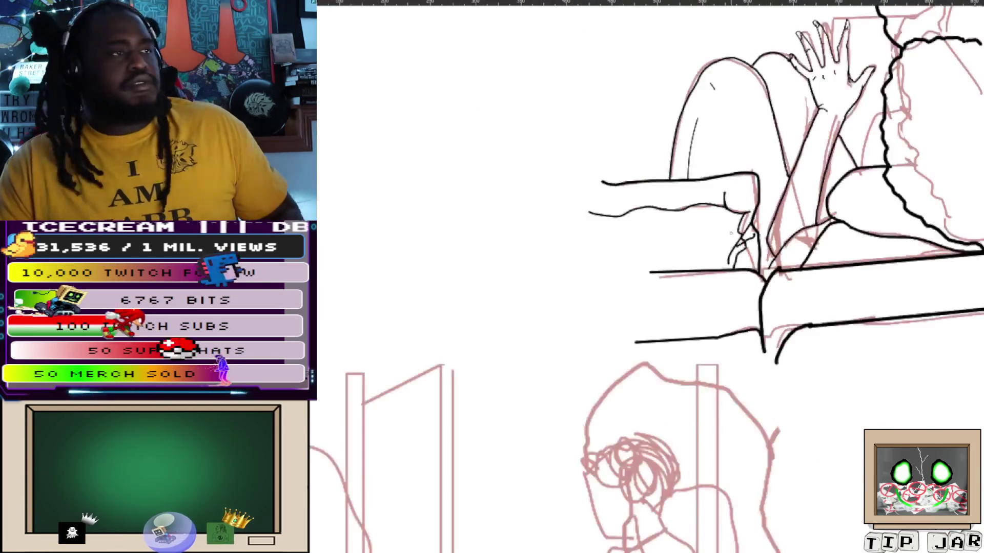
scroll(737, 248, down, 2)
scroll(736, 249, up, 1)
scroll(737, 248, down, 1)
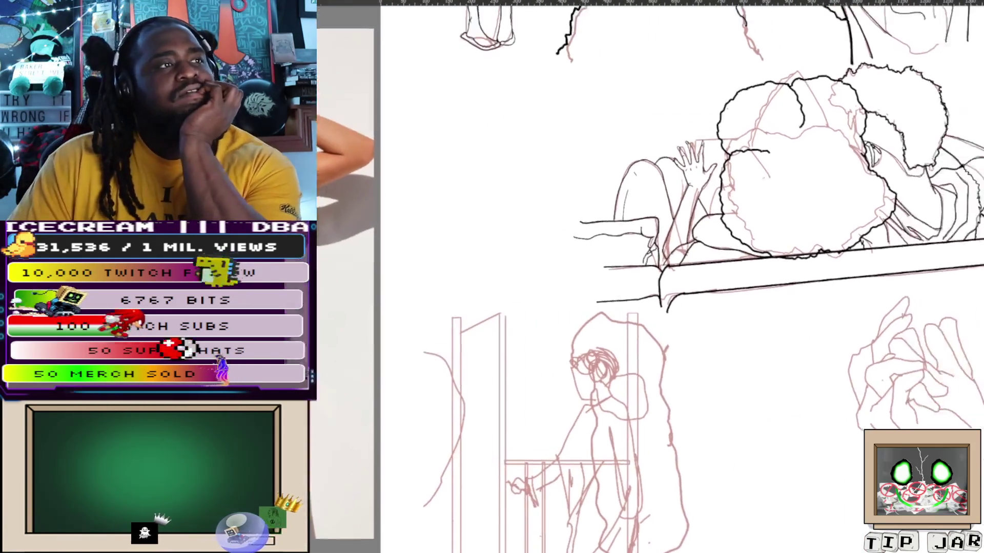
scroll(646, 277, down, 2)
scroll(646, 277, up, 2)
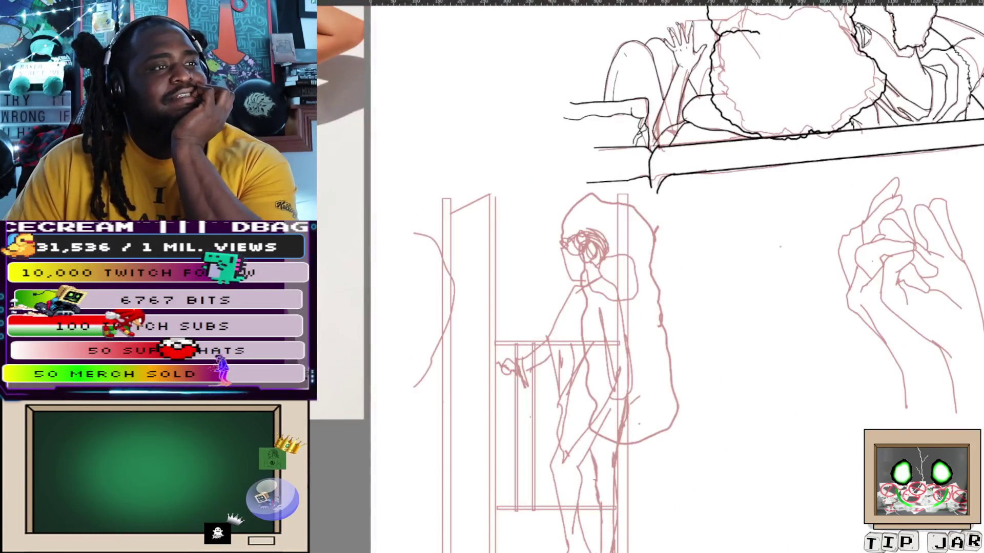
scroll(646, 276, down, 2)
scroll(646, 276, down, 1)
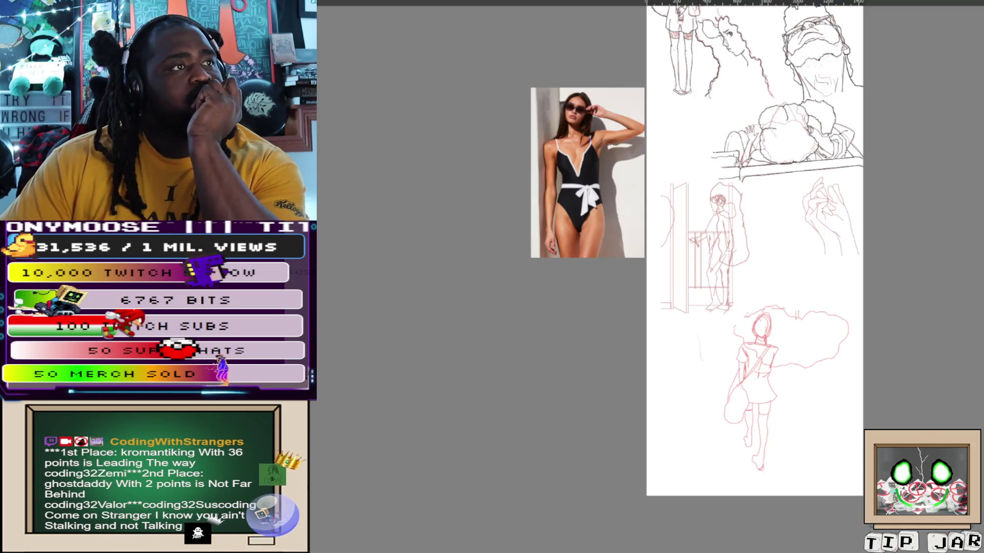
scroll(719, 231, up, 5)
scroll(719, 230, up, 2)
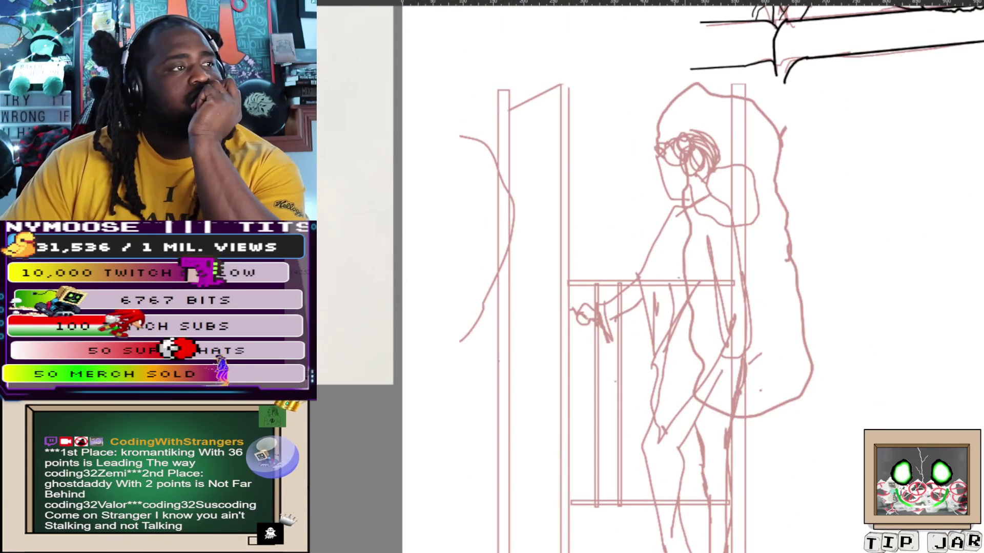
scroll(667, 249, up, 1)
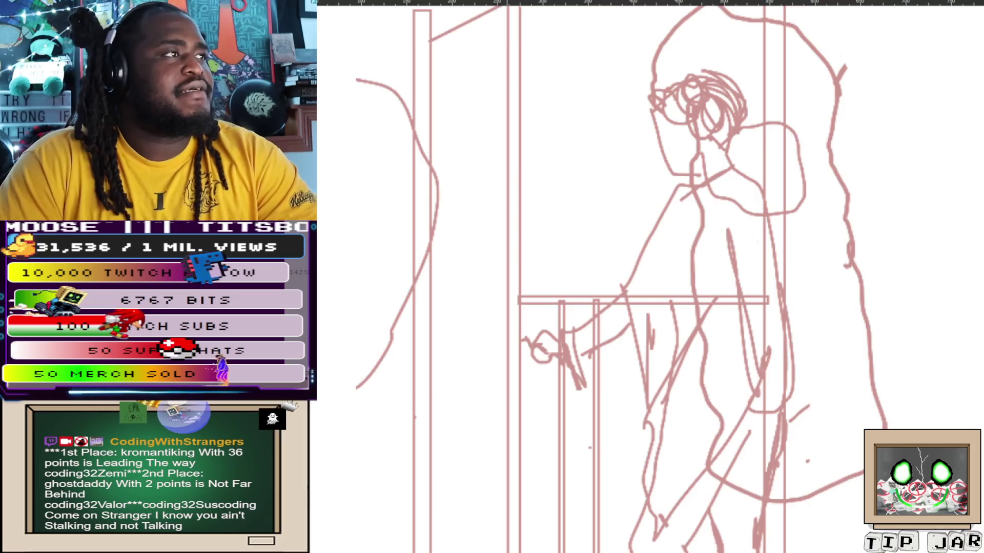
scroll(571, 145, up, 1)
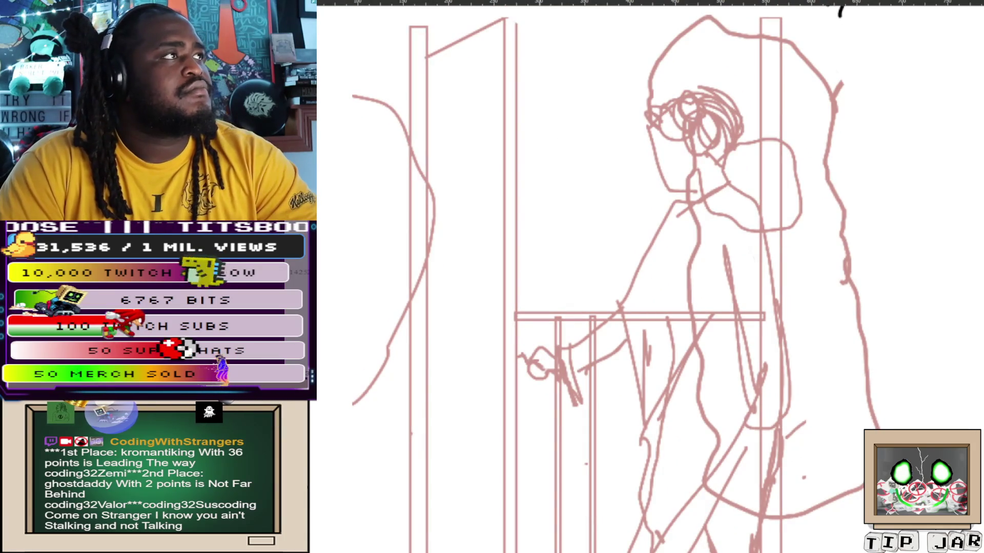
scroll(648, 72, left, 1)
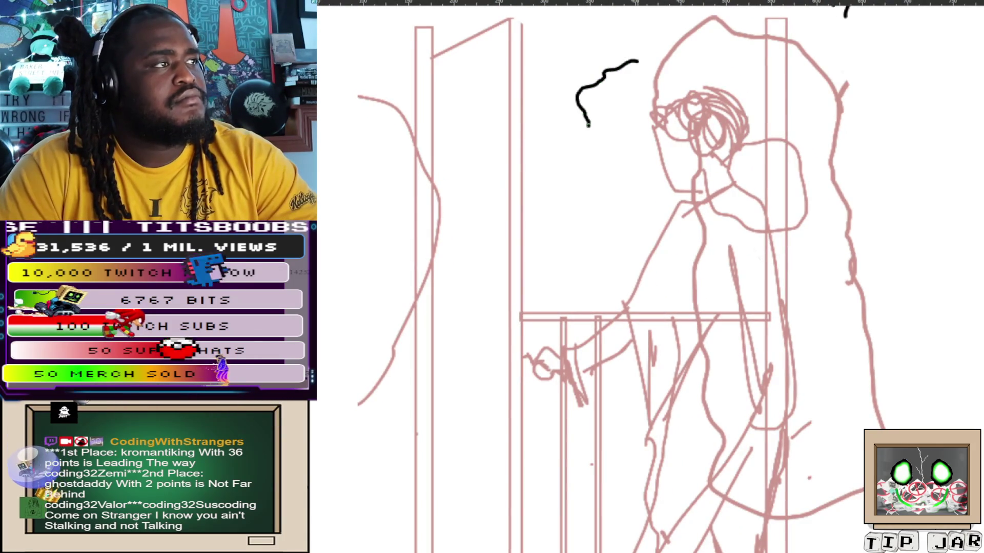
Ink the hair's wavy lower edge and carry the outline across the top and down the right side
drag(607, 155, 630, 178)
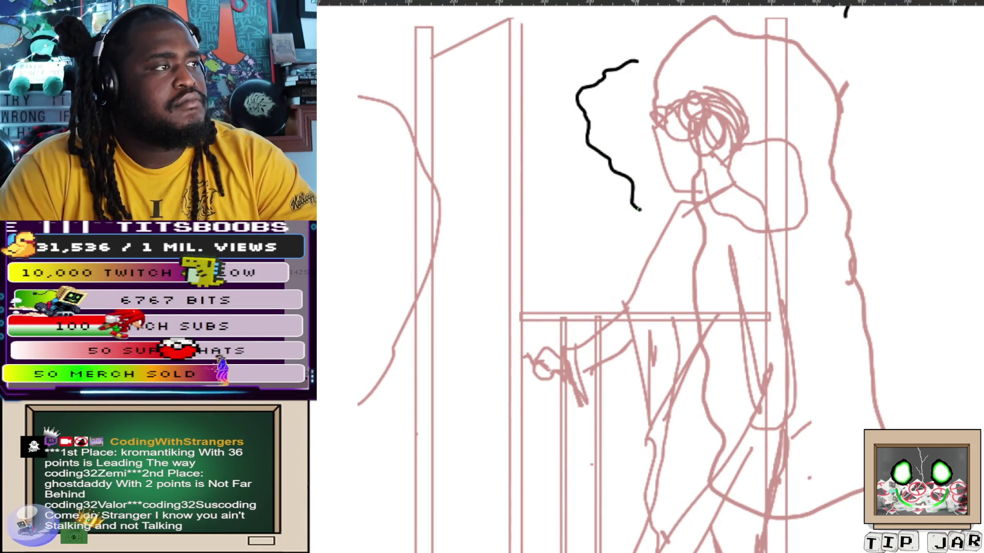
key(ctrl+z)
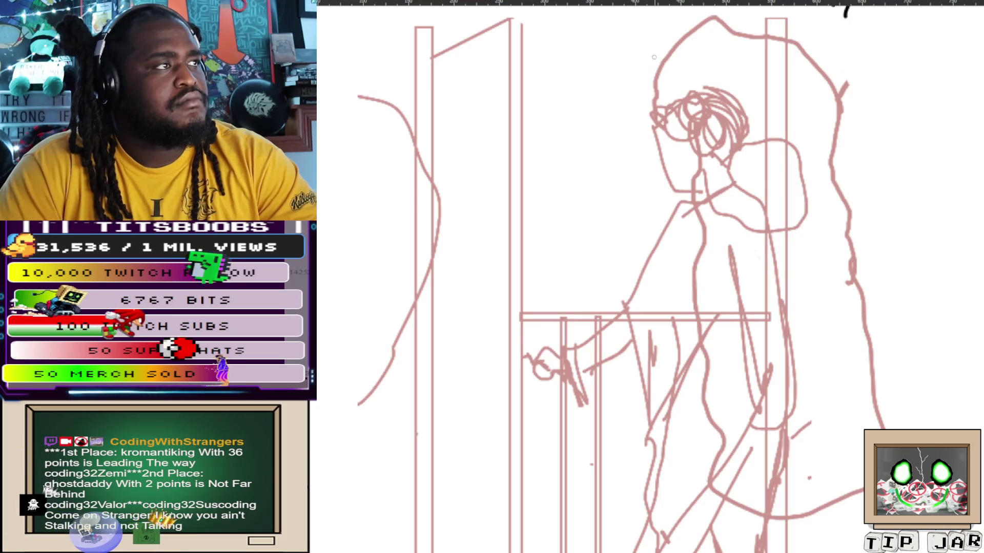
drag(662, 157, 598, 117)
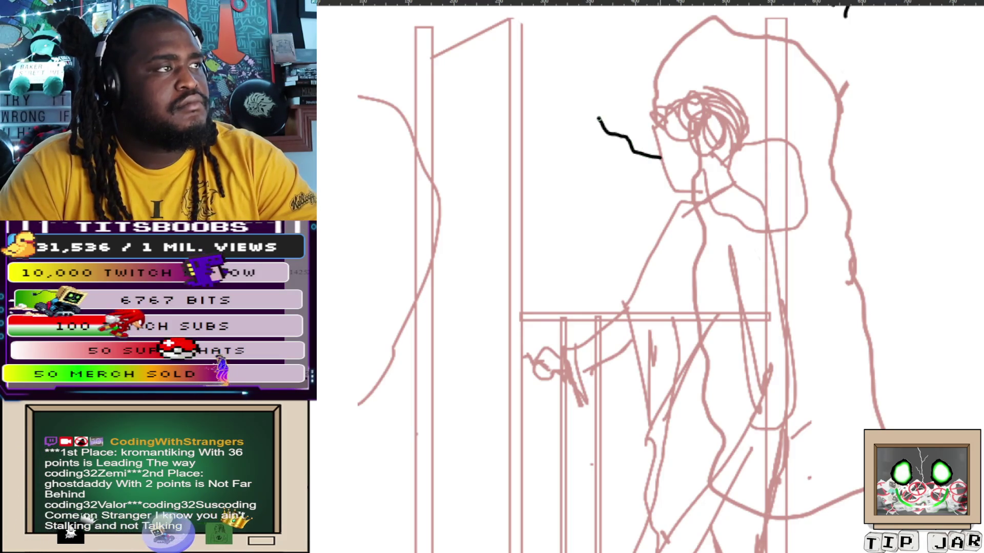
key(ctrl+z)
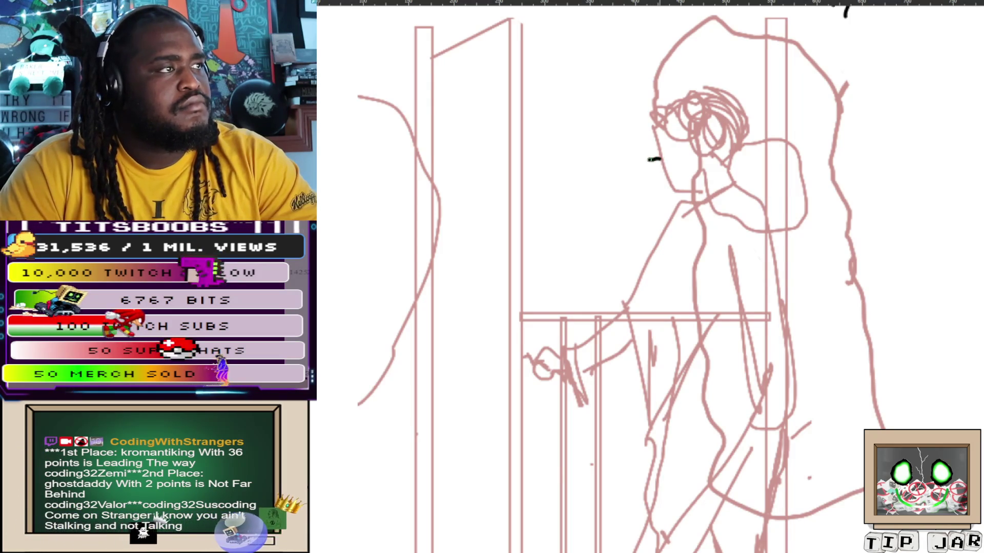
mouse_move(659, 158)
mouse_down()
mouse_move(601, 141)
mouse_move(589, 125)
mouse_move(586, 81)
mouse_up()
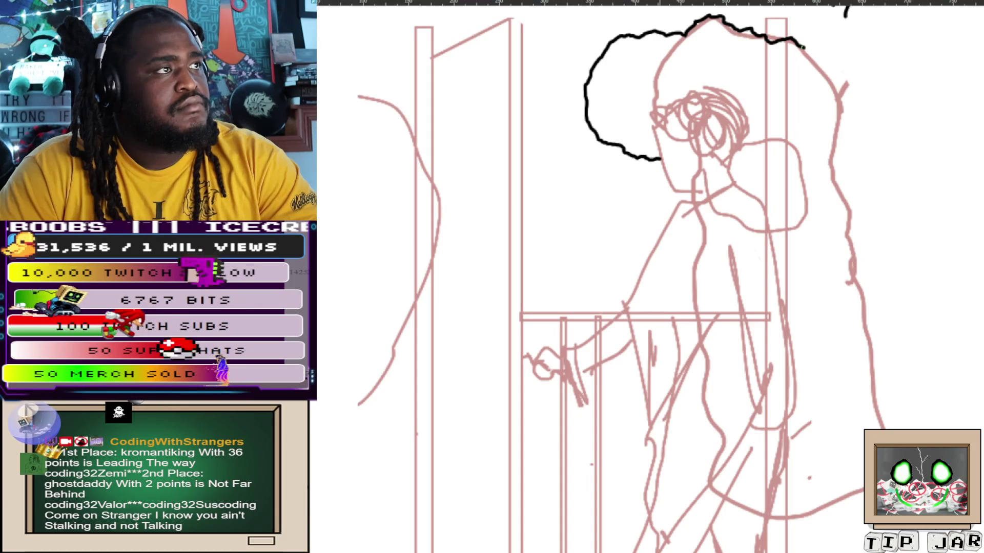
drag(828, 61, 835, 72)
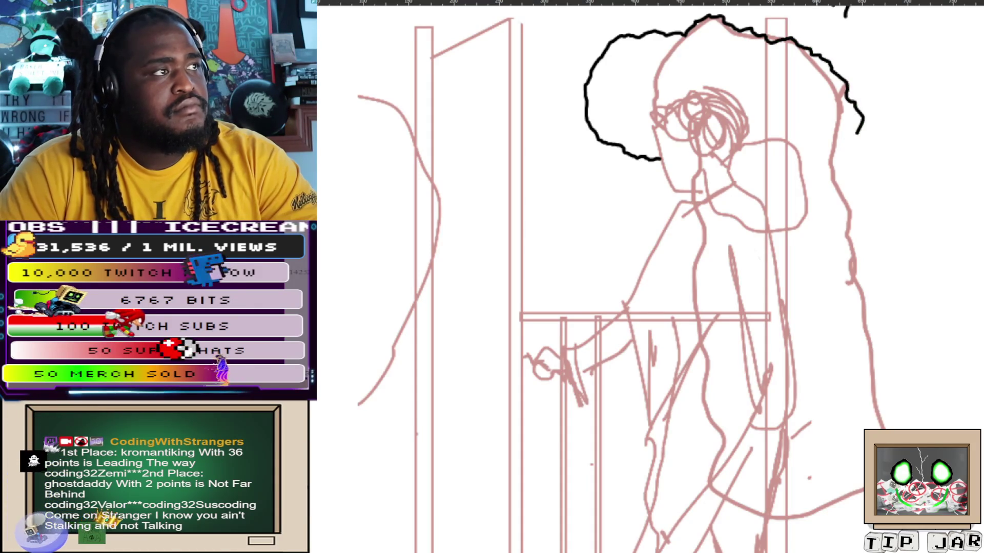
drag(850, 100, 860, 133)
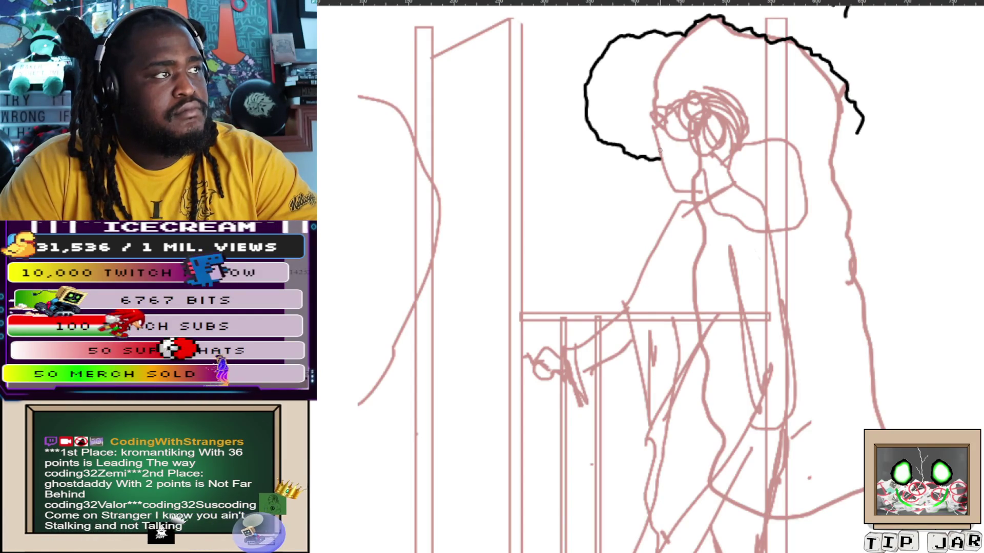
Redraw the small curved stroke beside the face with a longer downward tail
mouse_move(659, 140)
mouse_down()
mouse_move(681, 165)
mouse_move(692, 246)
mouse_up()
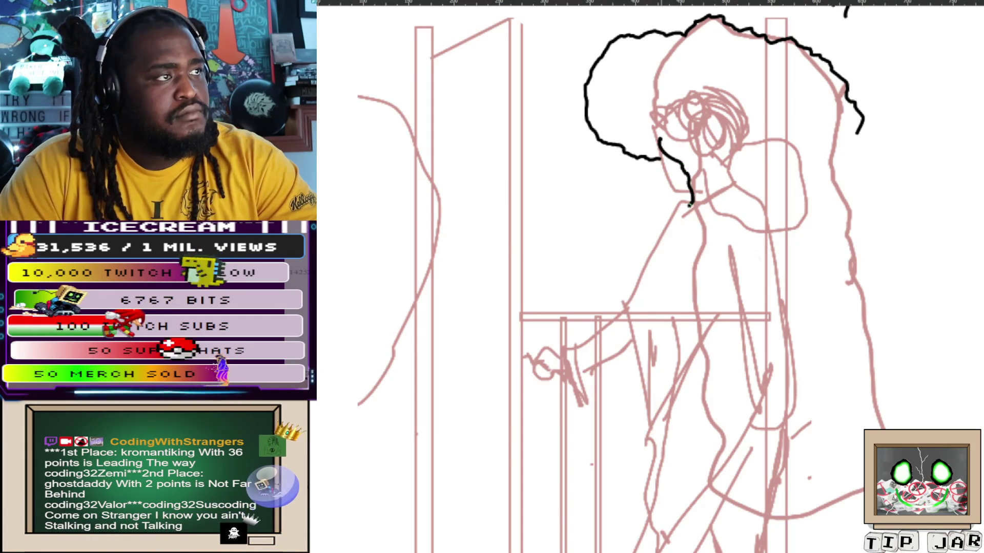
key(ctrl+z)
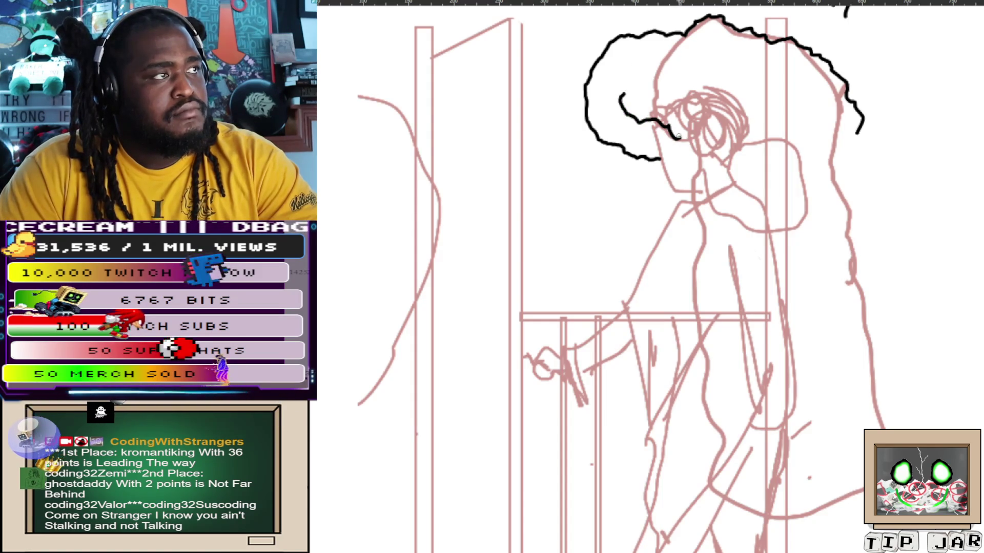
key(ctrl+z)
key(ctrl+z)
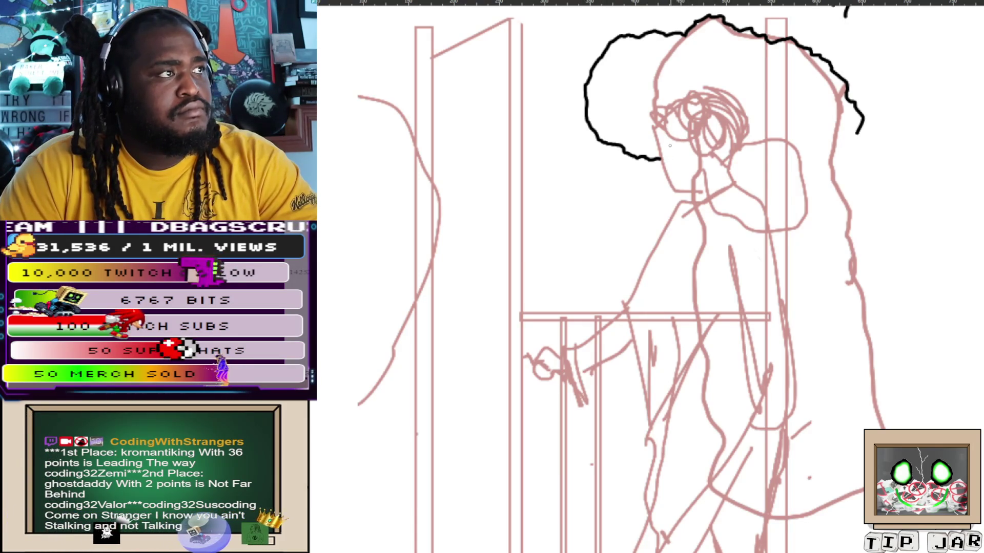
drag(668, 145, 679, 148)
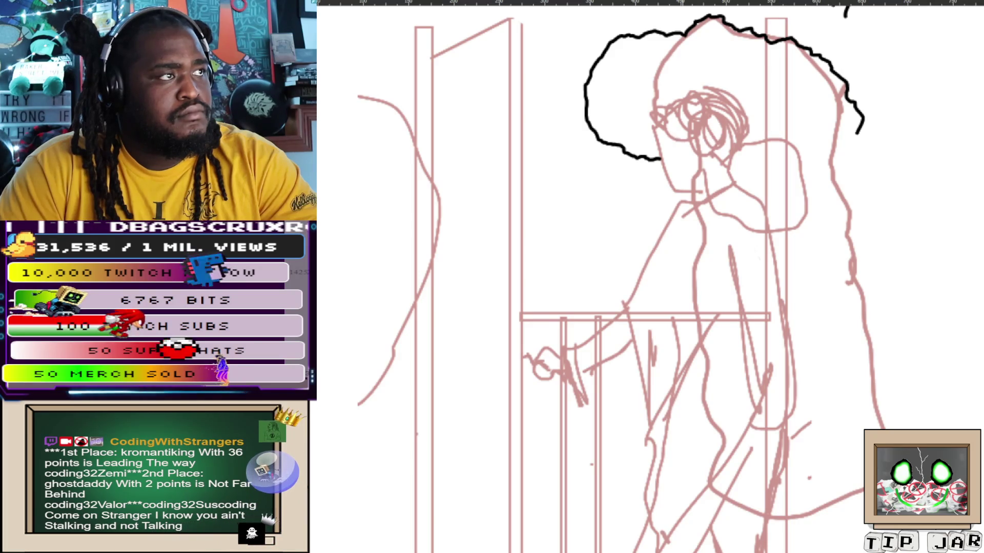
drag(670, 133, 678, 157)
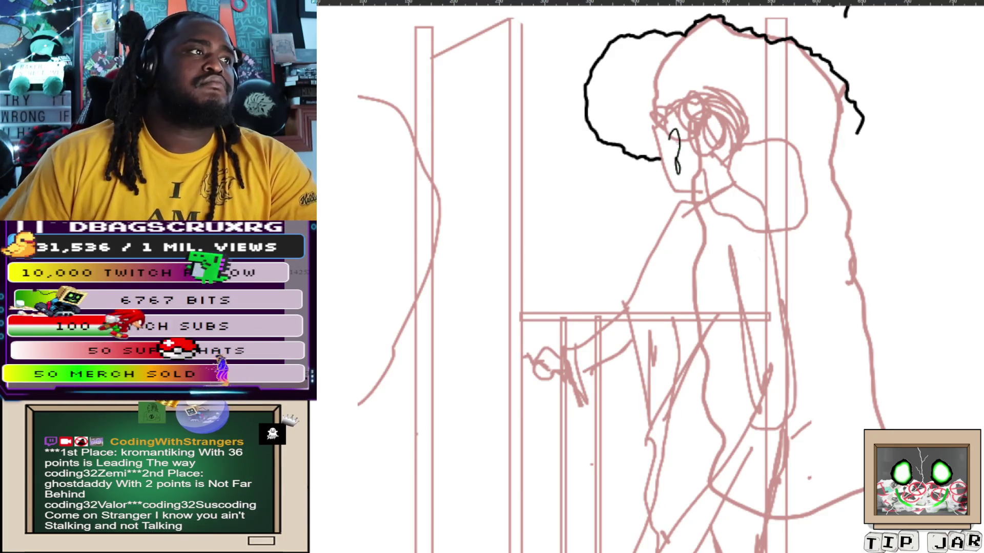
key(ctrl+0)
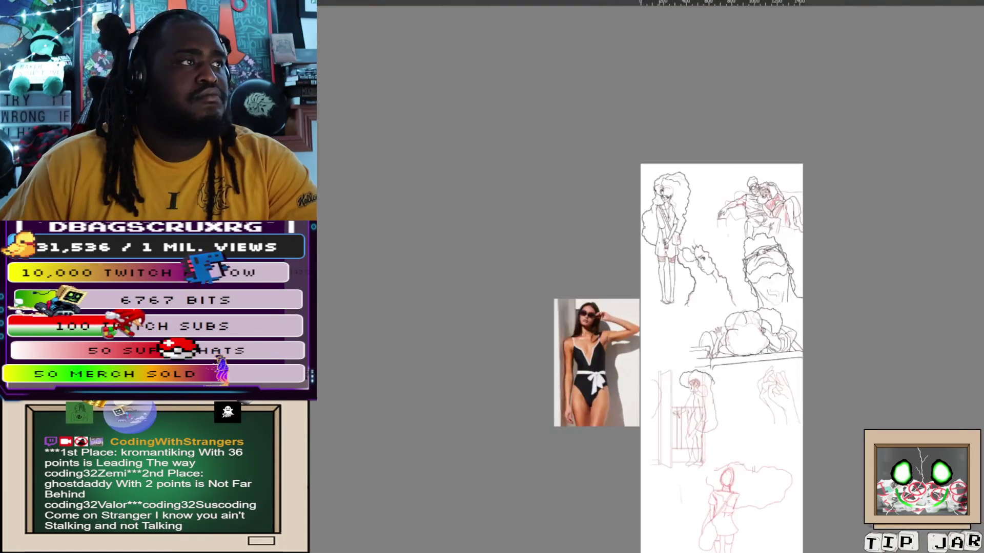
scroll(779, 114, up, 3)
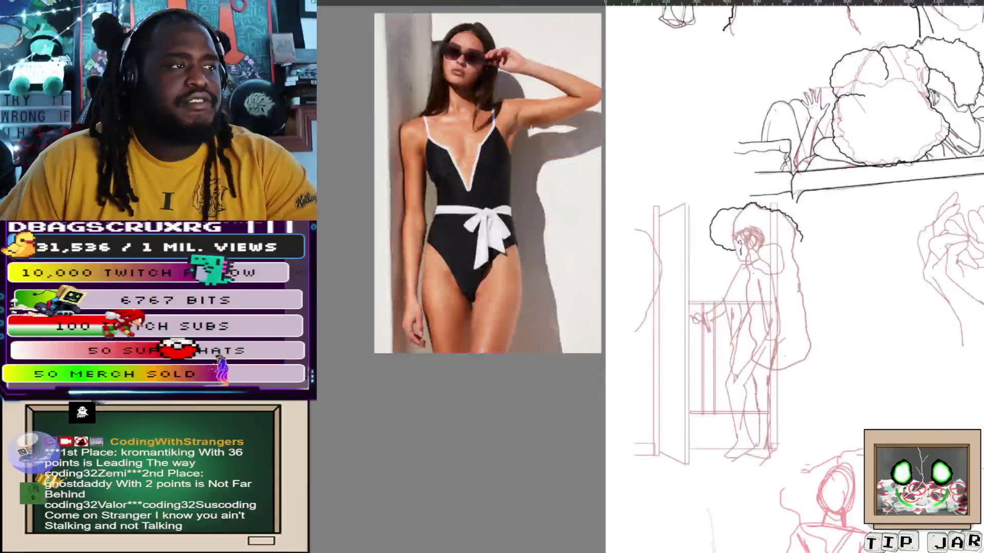
scroll(713, 150, up, 5)
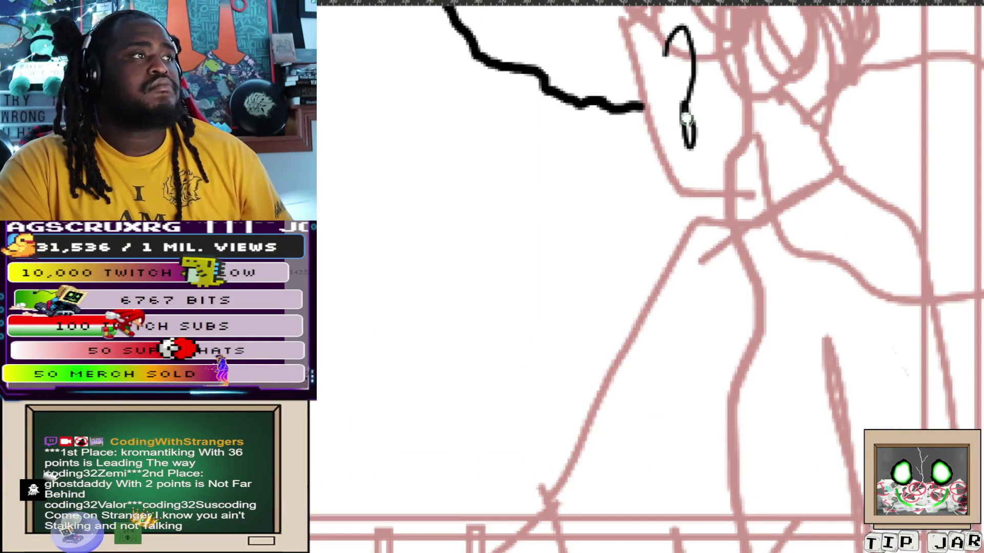
Shape the loop into an oval lens, thicken its top curve and ink the thin glasses frame
drag(686, 107, 679, 115)
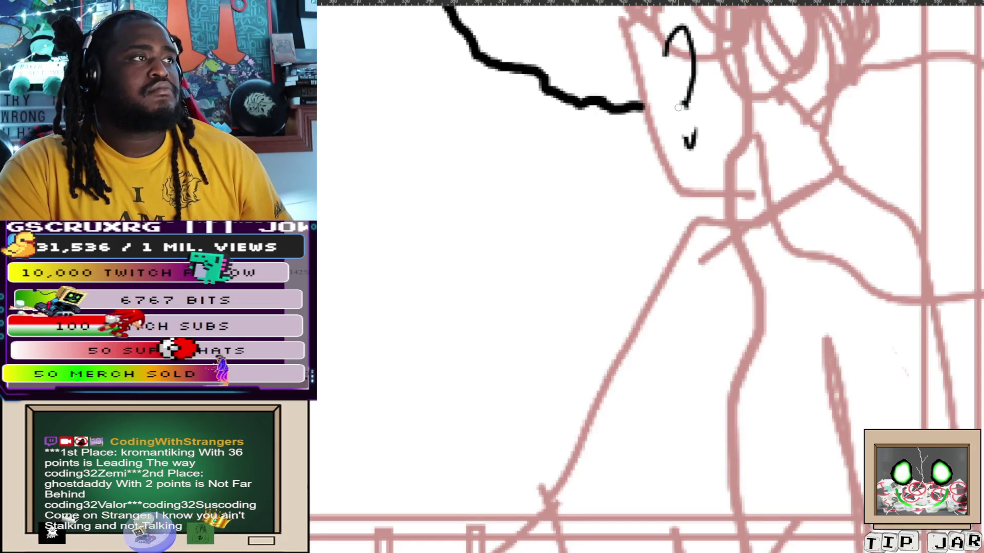
mouse_move(683, 103)
mouse_down()
mouse_move(663, 43)
mouse_move(678, 100)
mouse_up()
drag(675, 47, 680, 96)
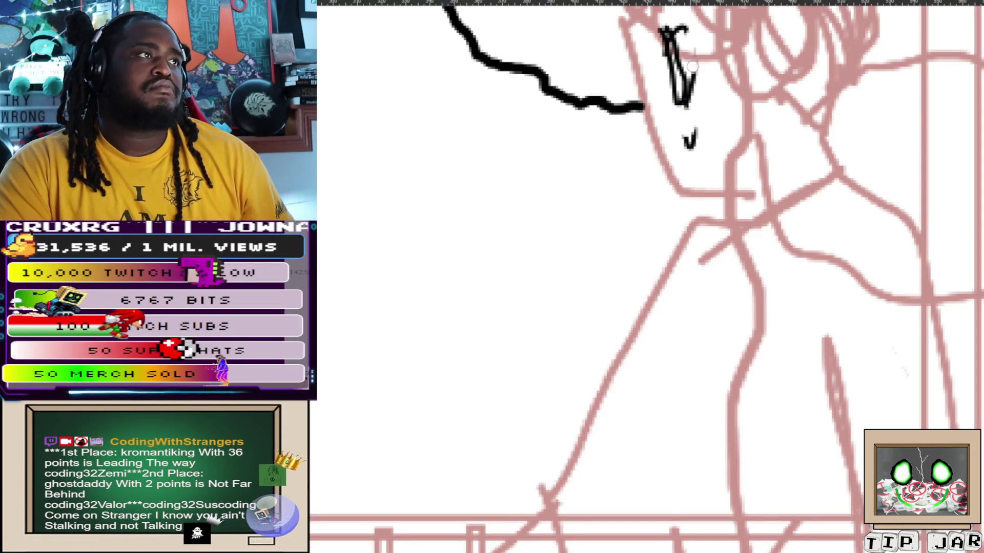
drag(690, 135, 681, 139)
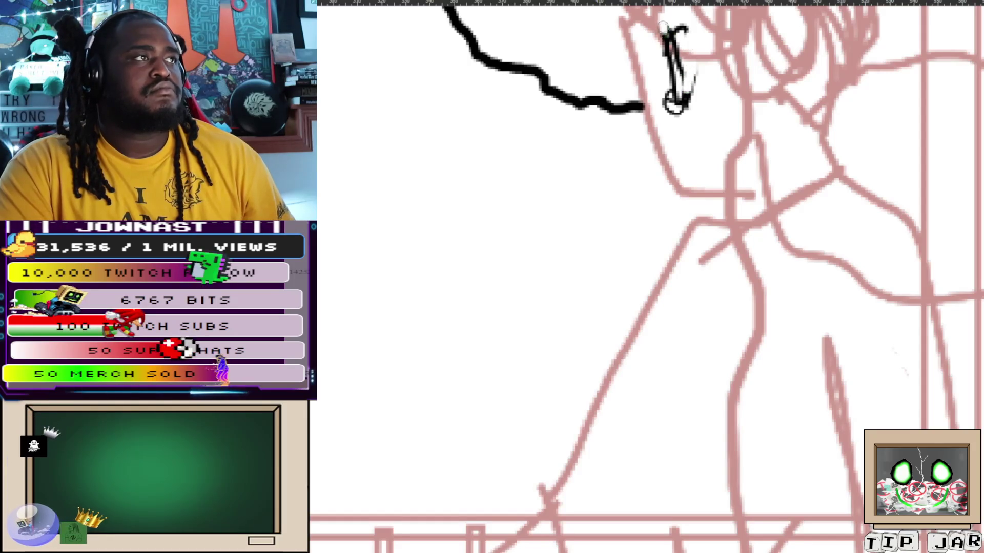
drag(659, 46, 687, 30)
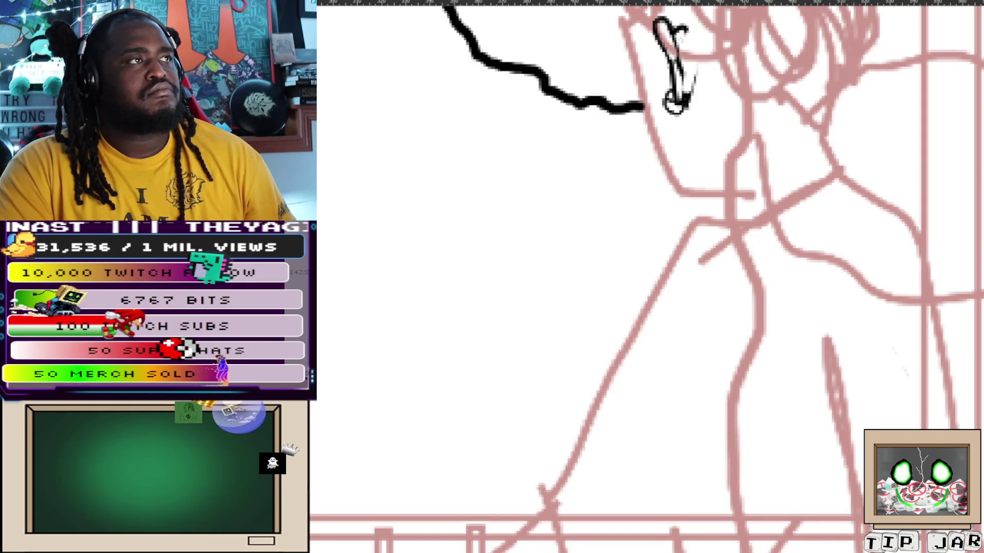
scroll(646, 277, up, 2)
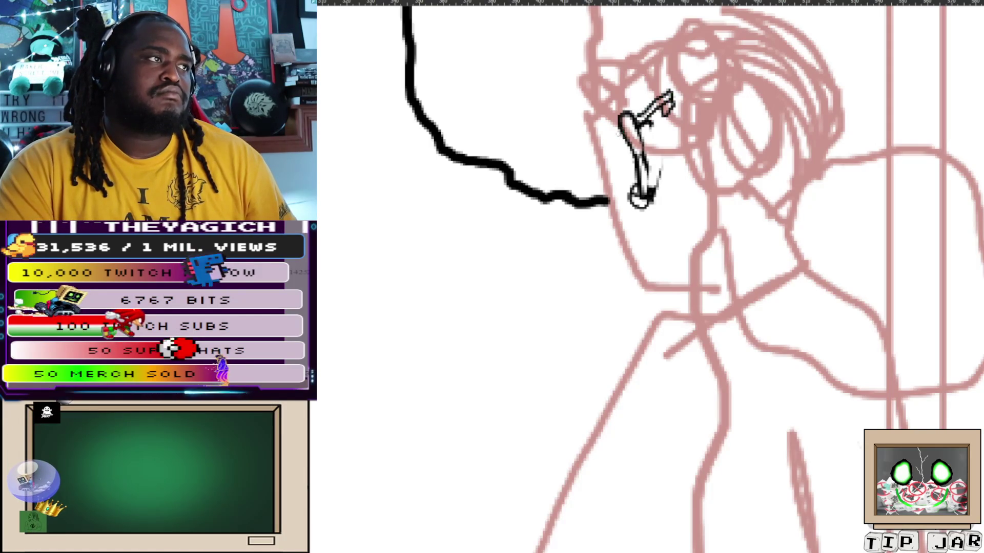
drag(636, 122, 597, 162)
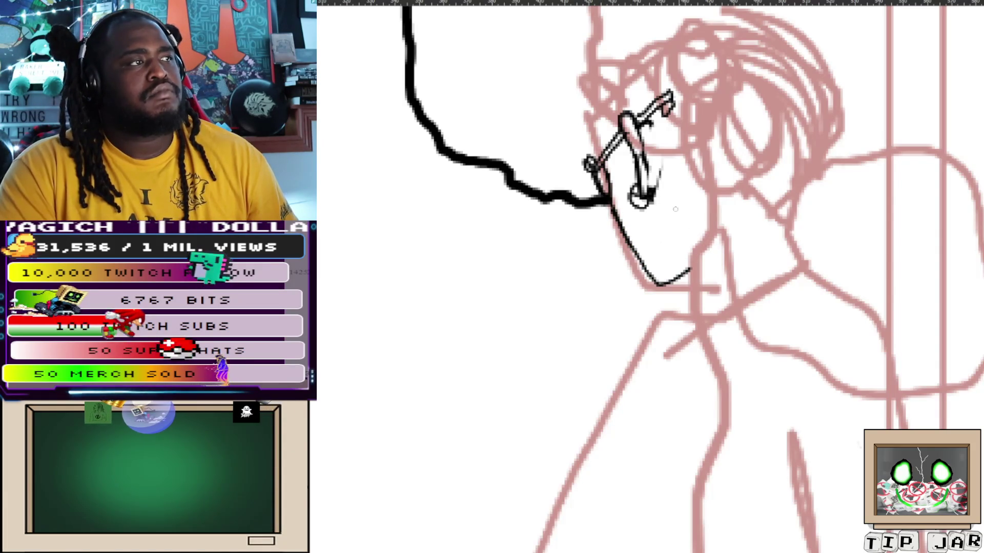
scroll(675, 208, up, 3)
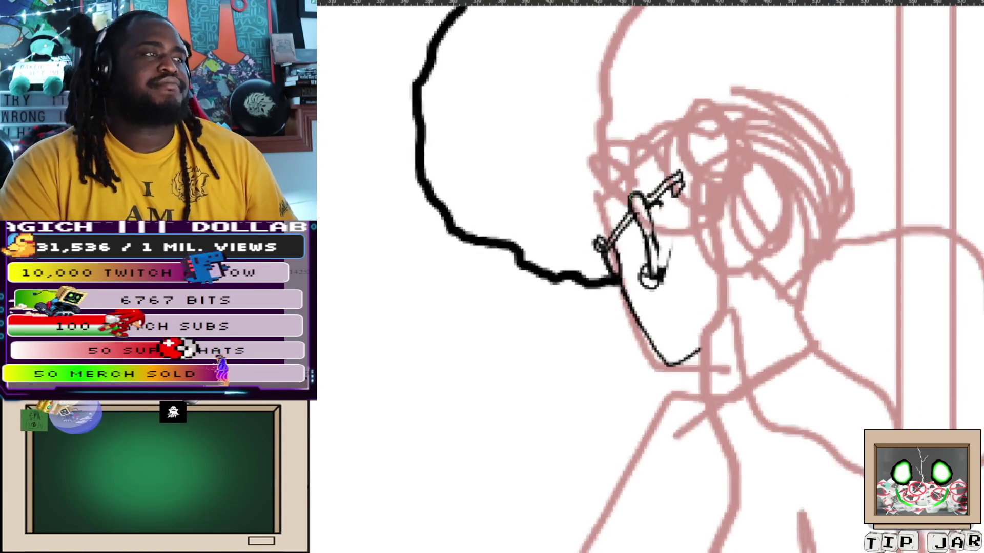
View the whole page against the reference and shift across the girl's face
key(ctrl+0)
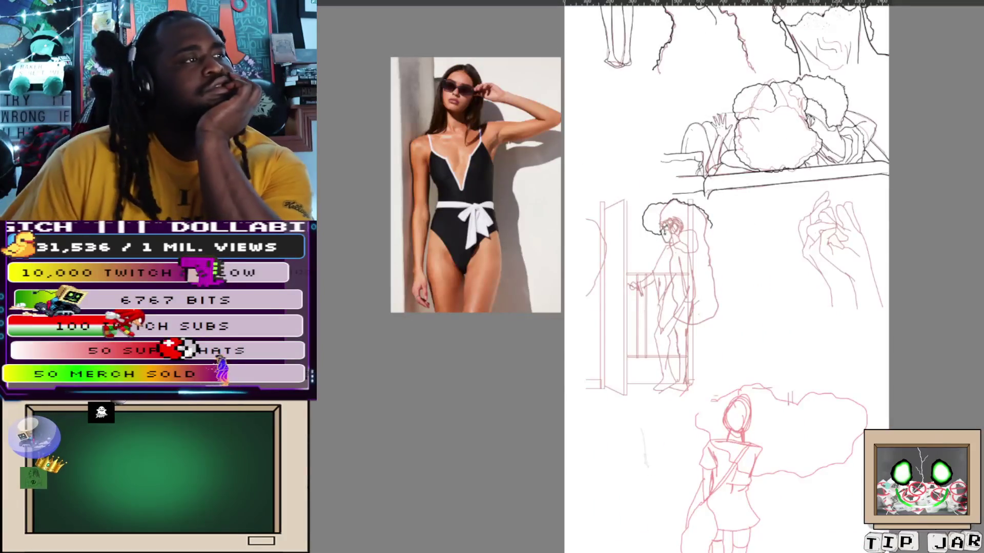
scroll(731, 307, up, 5)
scroll(731, 308, up, 2)
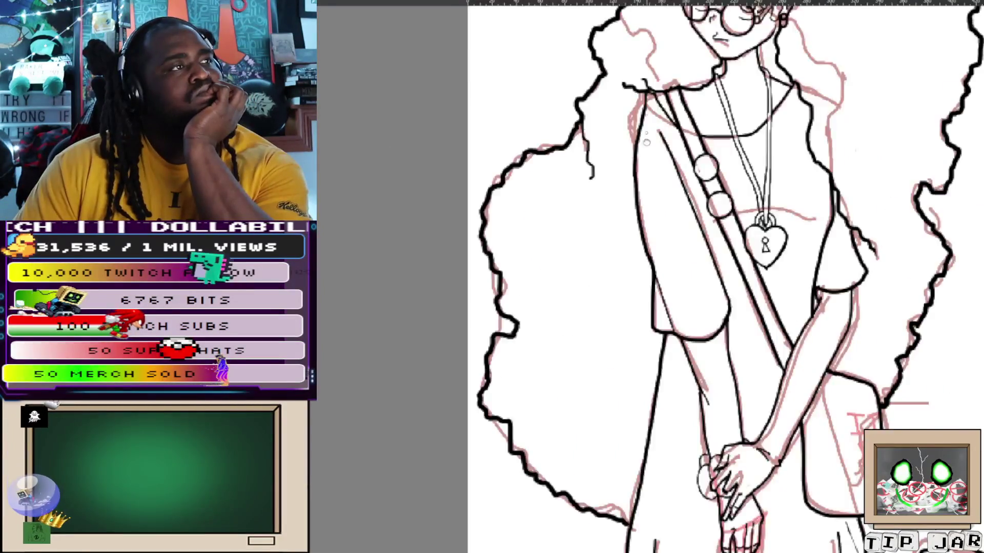
scroll(722, 277, up, 3)
scroll(723, 277, up, 2)
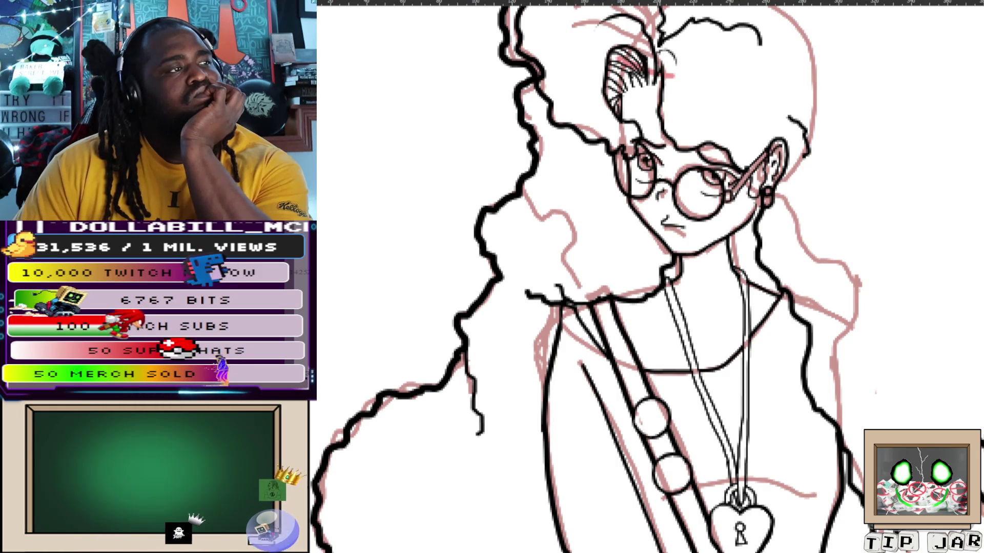
scroll(686, 235, up, 5)
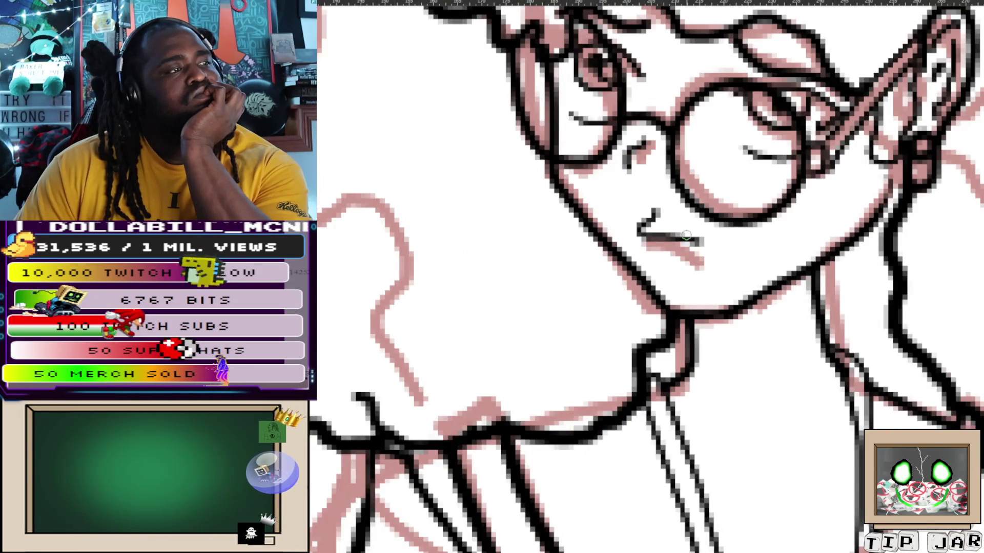
scroll(687, 235, down, 5)
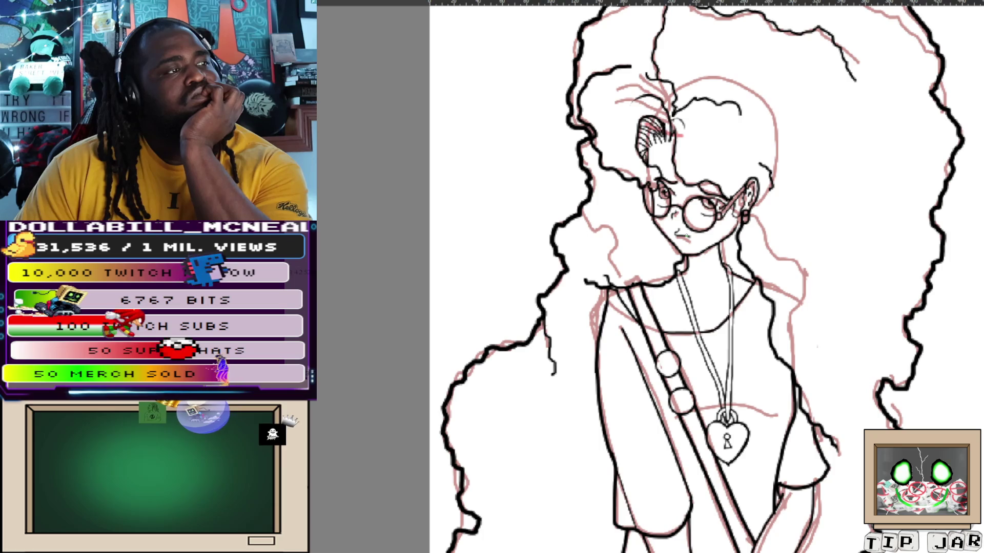
scroll(686, 235, up, 5)
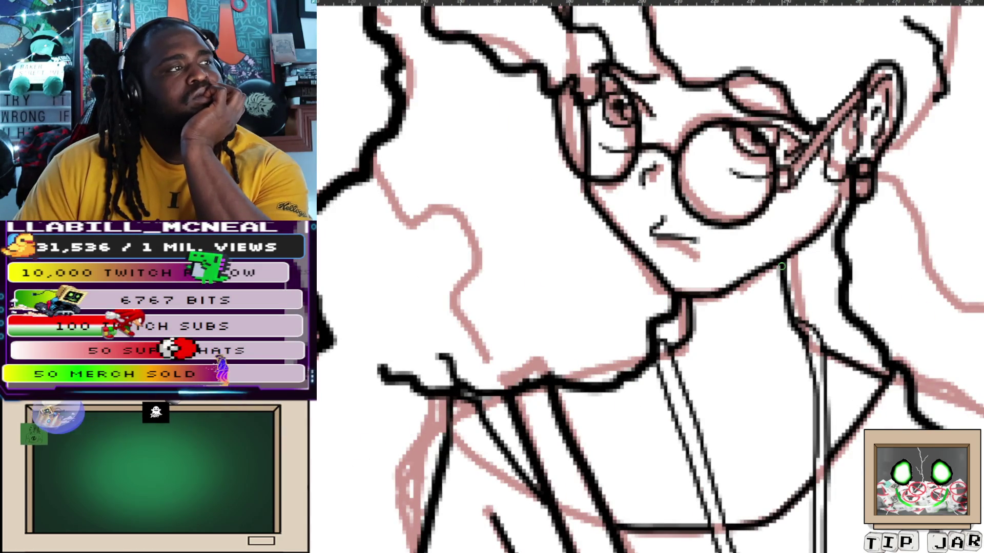
drag(686, 237, 692, 304)
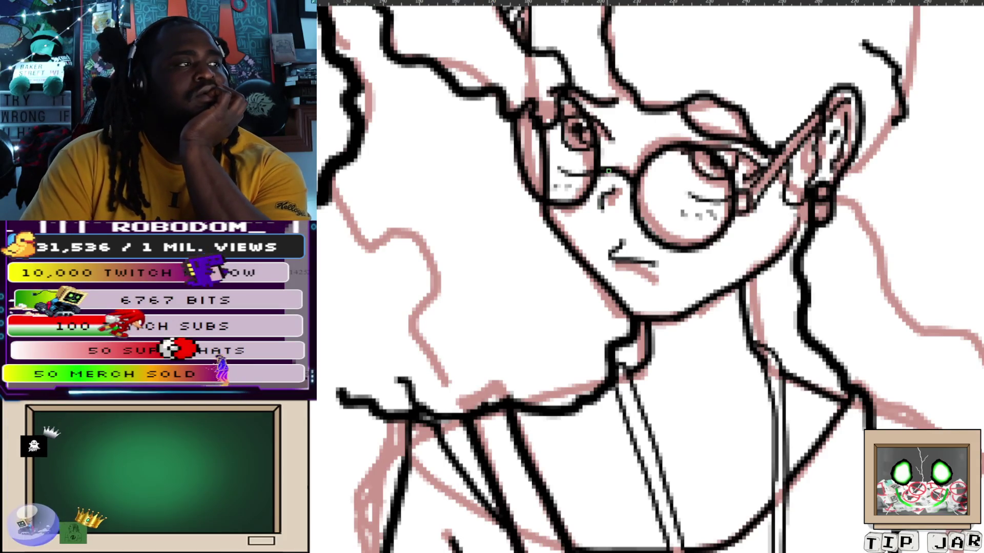
scroll(610, 170, down, 1)
scroll(608, 170, down, 3)
scroll(608, 171, down, 1)
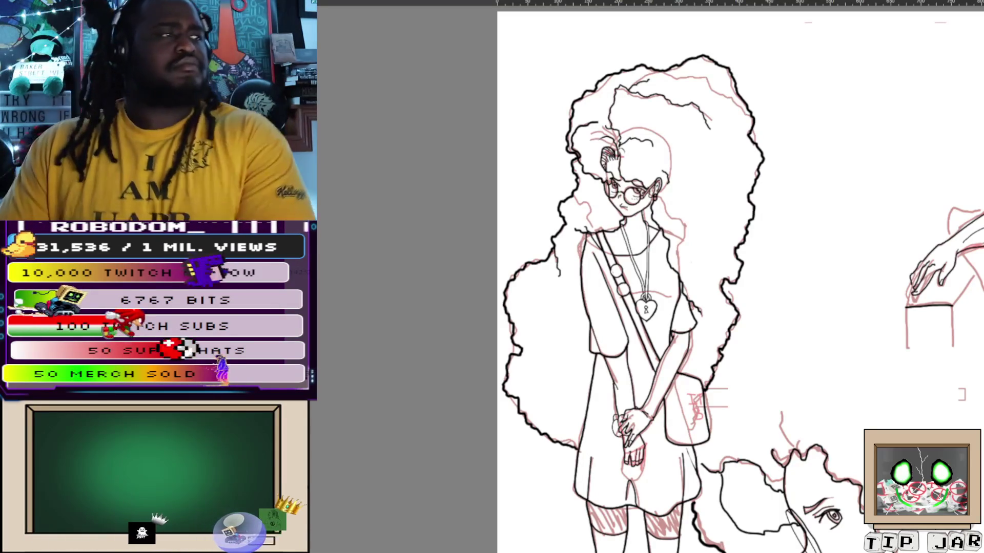
scroll(830, 239, down, 1)
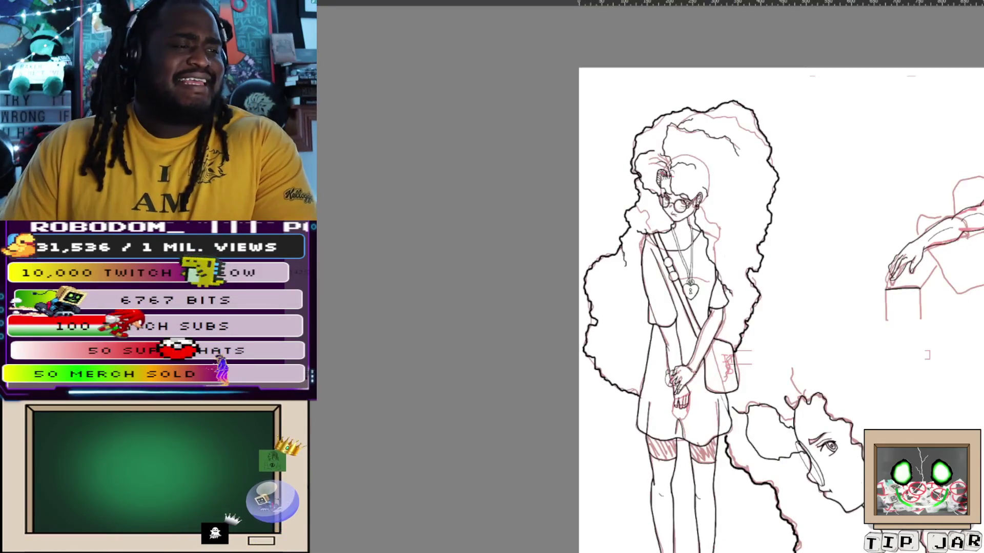
scroll(707, 277, down, 5)
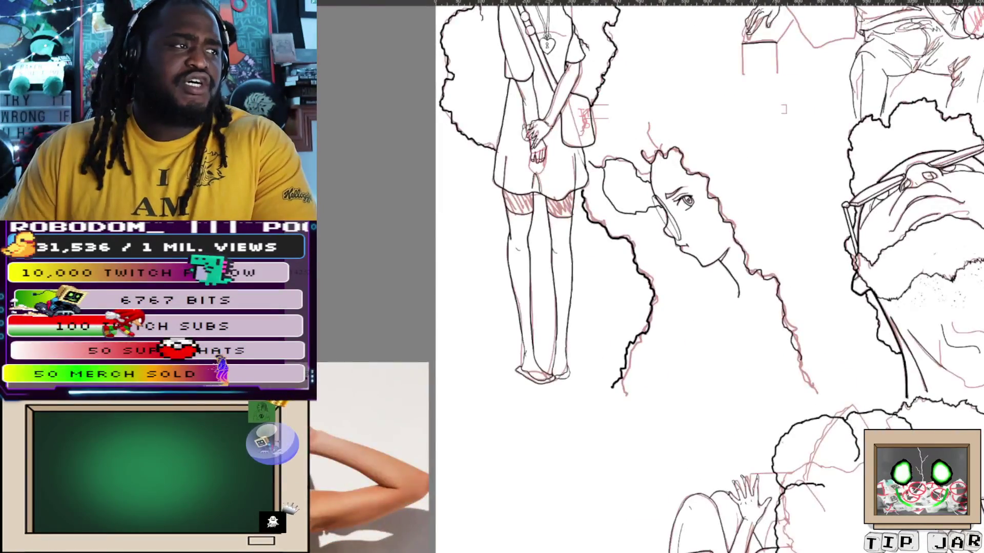
scroll(707, 277, down, 3)
scroll(761, 276, up, 3)
scroll(761, 276, down, 3)
scroll(761, 277, up, 5)
scroll(761, 277, down, 3)
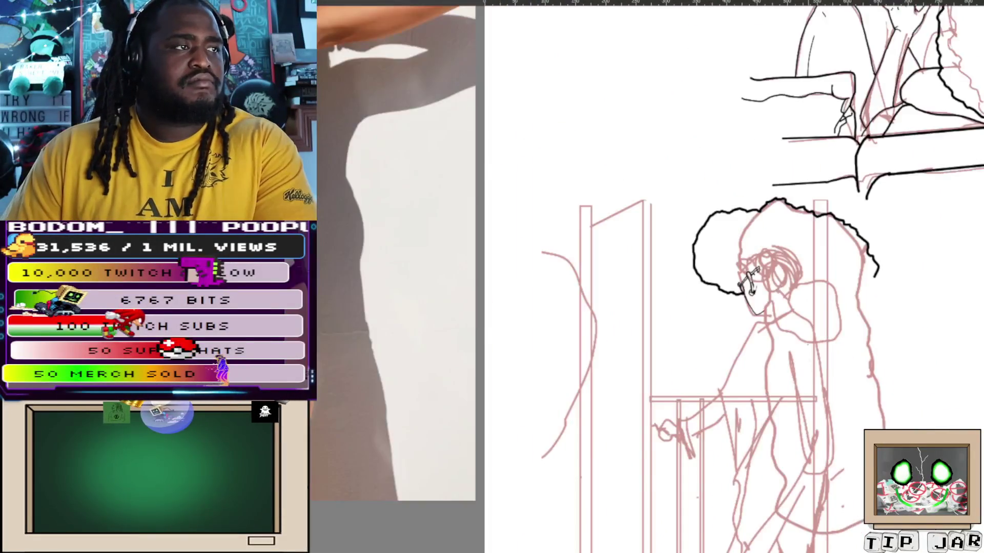
scroll(803, 350, up, 2)
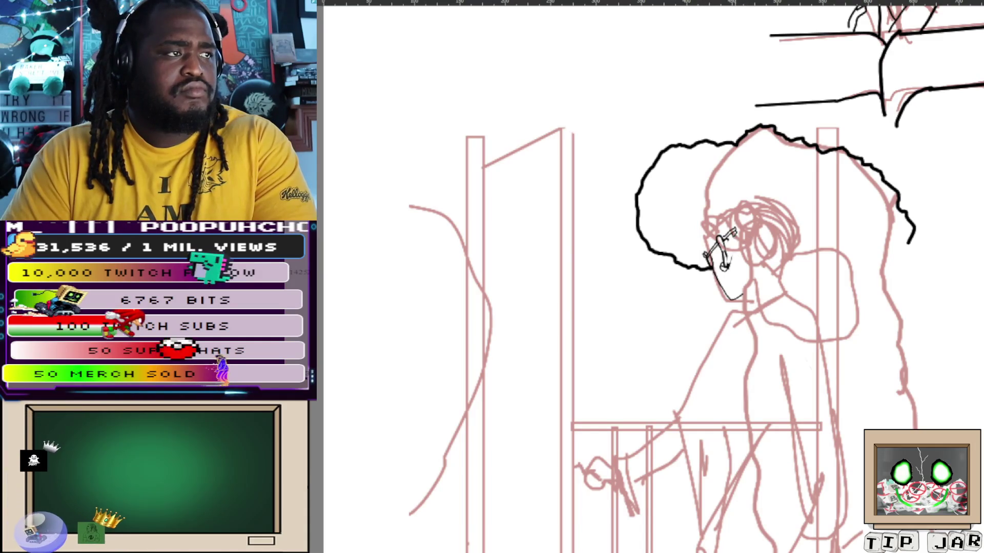
Ink a short hair stroke beside the girl's glasses, undoing a stray long stroke first
mouse_move(734, 245)
mouse_down()
mouse_move(723, 329)
mouse_move(743, 346)
mouse_up()
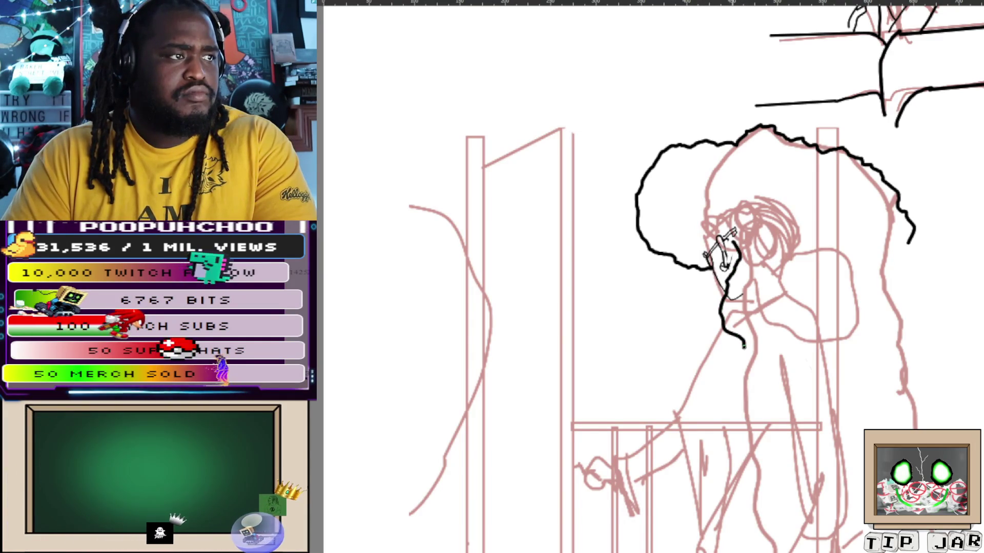
key(ctrl+z)
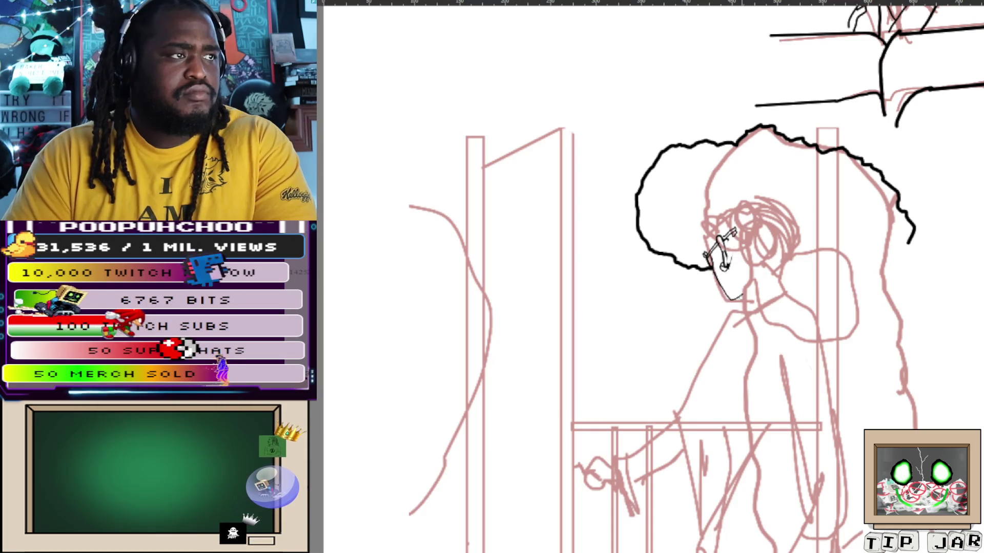
drag(736, 246, 734, 258)
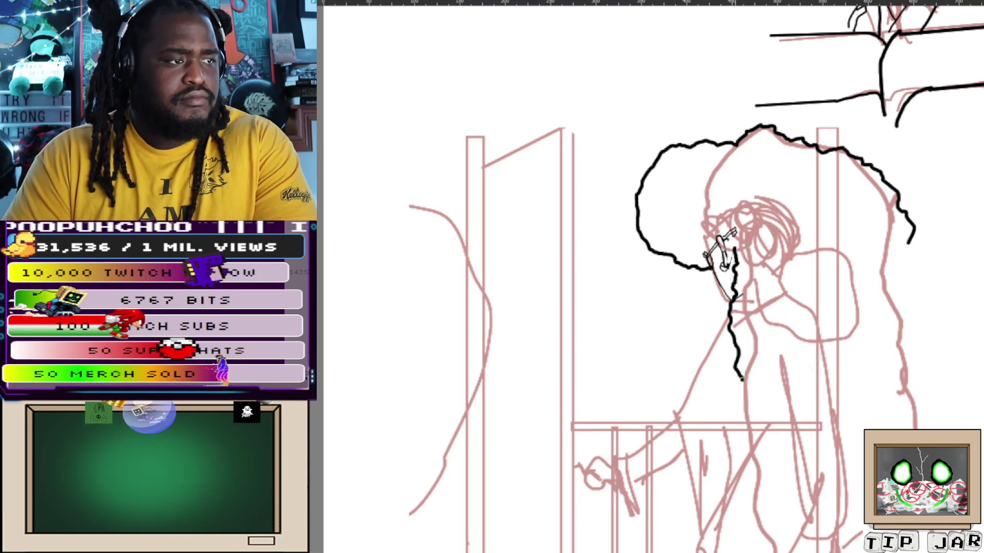
Extend the wavy hair outline down the girl's side to complete the hair mass
mouse_move(738, 432)
mouse_down()
mouse_move(676, 249)
mouse_move(683, 291)
mouse_up()
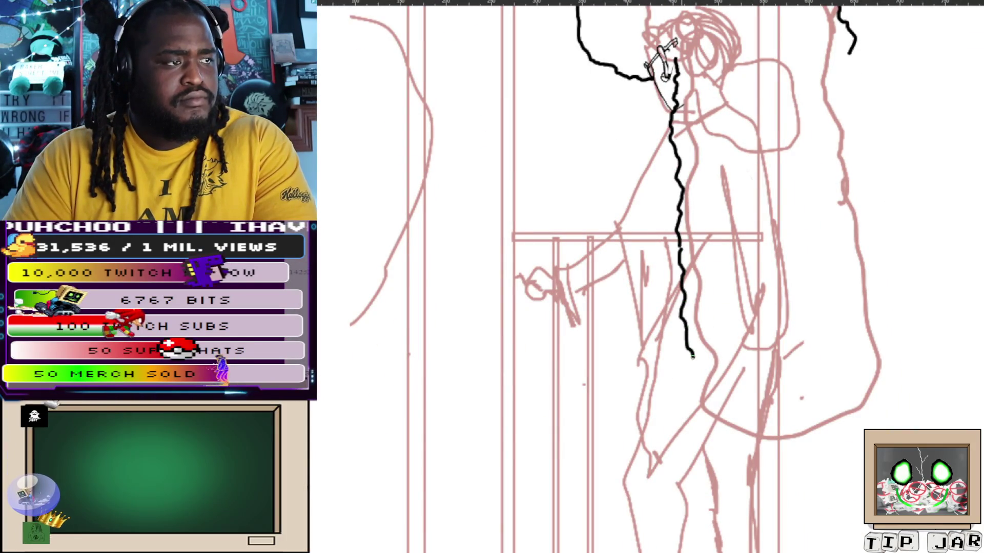
mouse_move(711, 382)
mouse_down()
mouse_move(758, 457)
mouse_move(801, 478)
mouse_move(874, 407)
mouse_move(905, 308)
mouse_up()
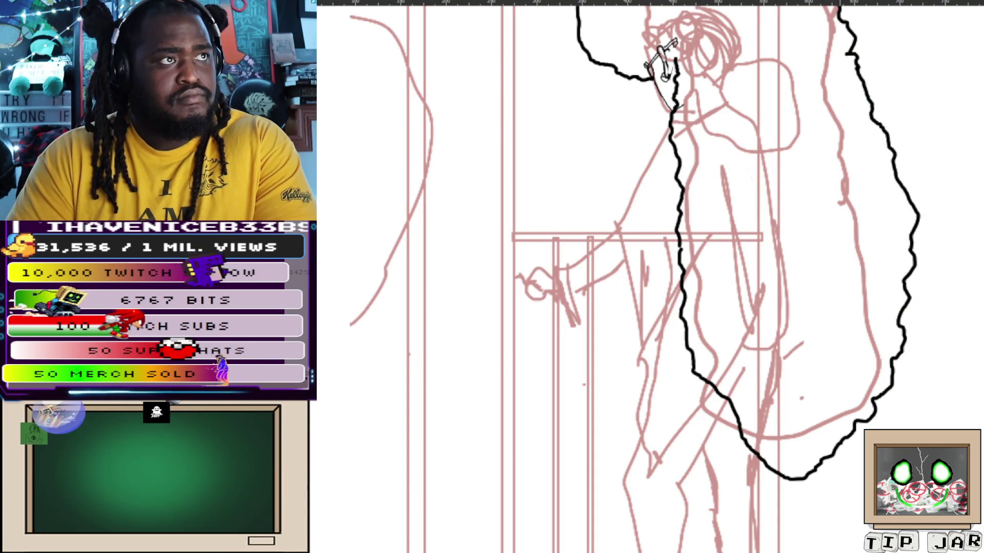
key(ctrl+minus)
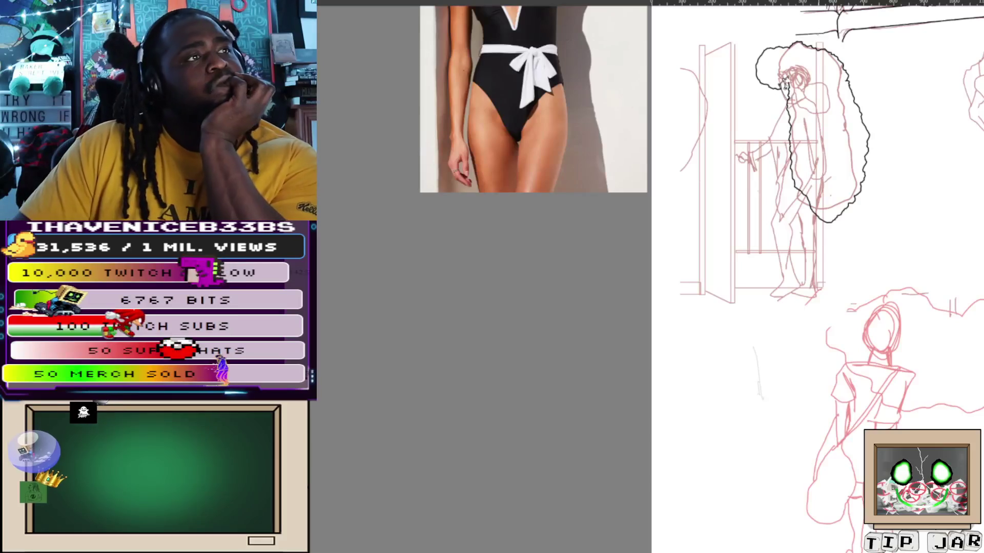
Check the whole page from afar, then return to a close view of the door girl
key(ctrl+plus)
key(ctrl+plus)
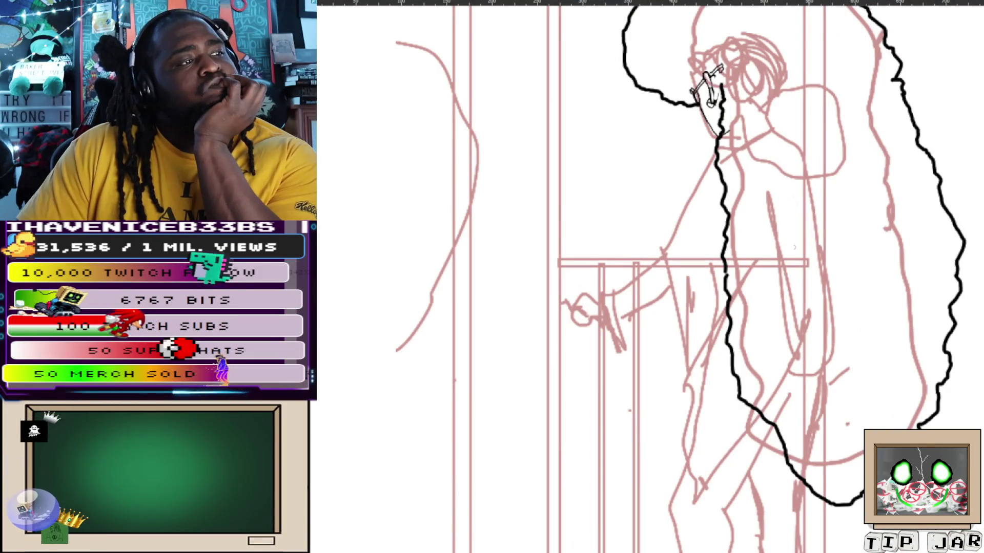
key(ctrl+minus)
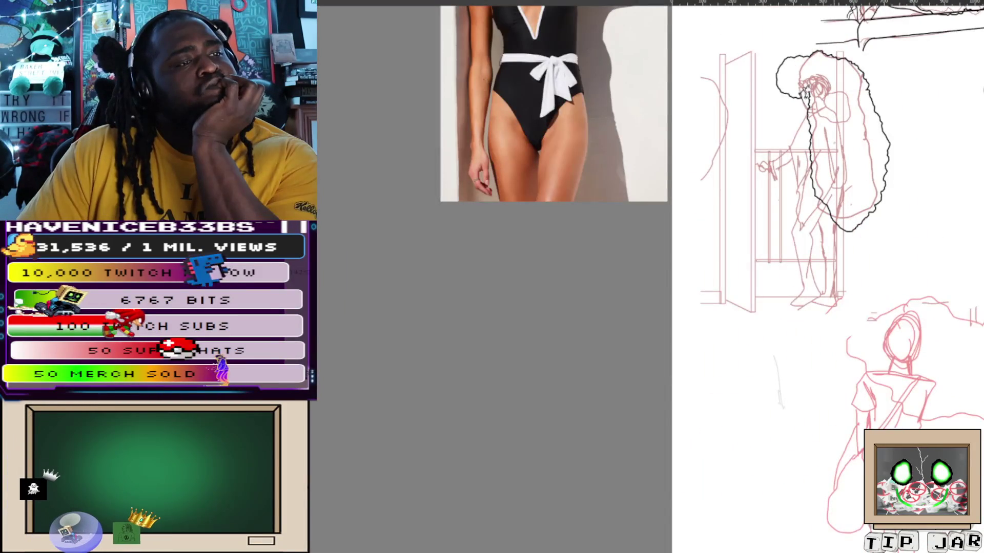
key(ctrl+minus)
key(ctrl+plus)
key(ctrl+plus)
key(ctrl+plus)
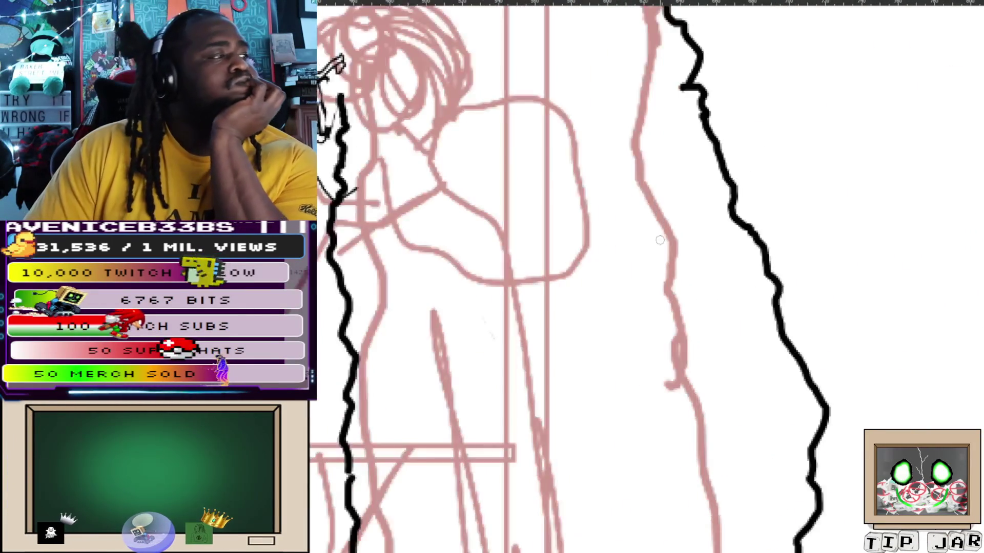
Ink the upper body contour running down from the girl's shoulder beside her hair
drag(659, 240, 913, 32)
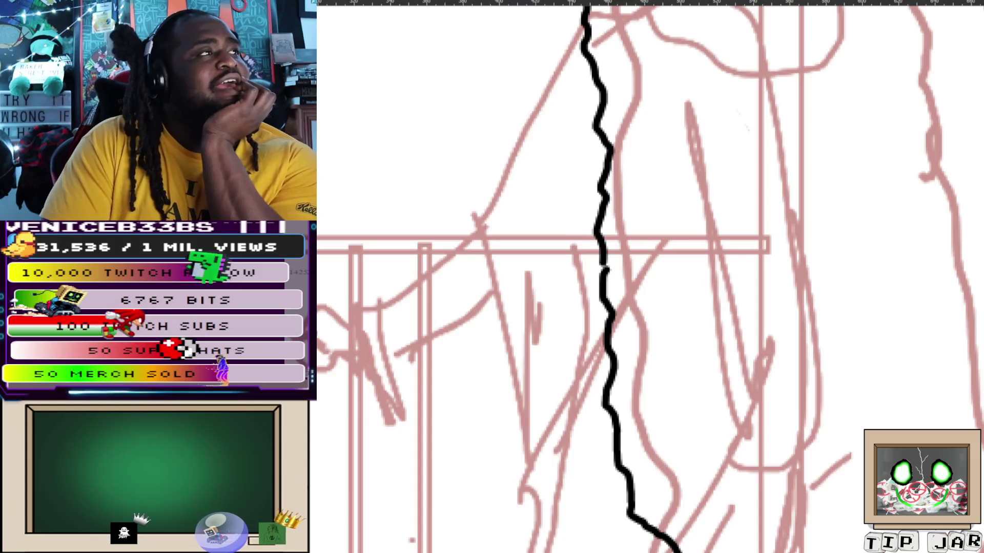
drag(559, 72, 512, 167)
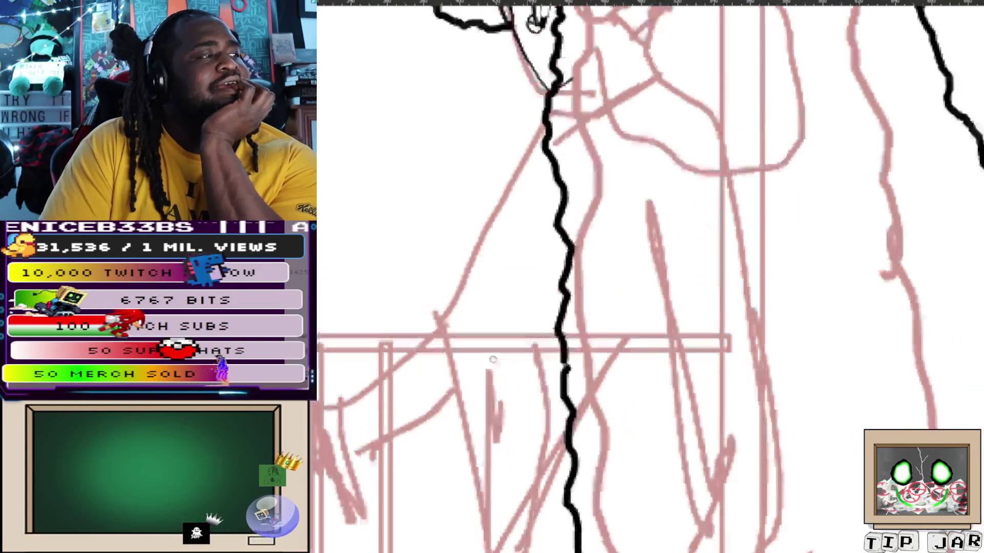
drag(541, 127, 459, 275)
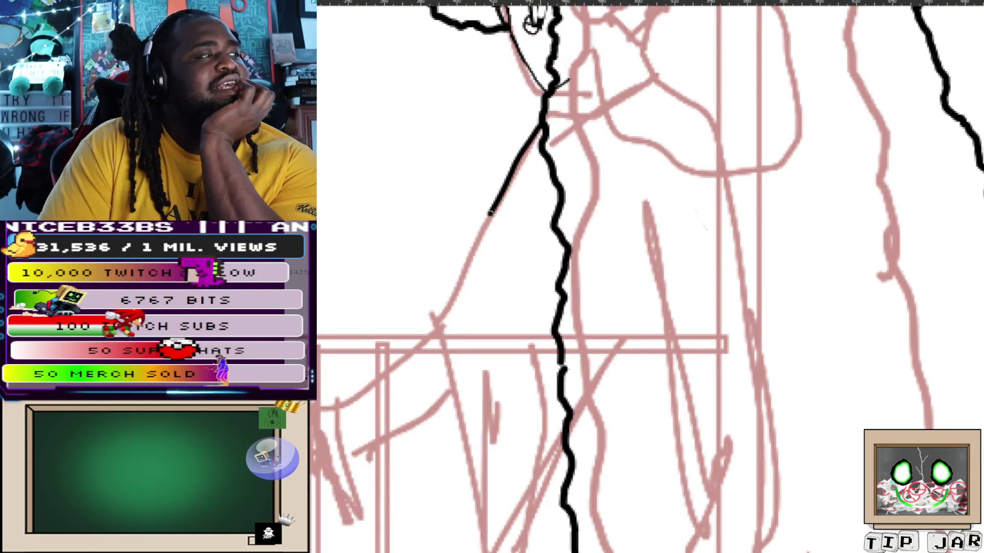
drag(433, 316, 485, 542)
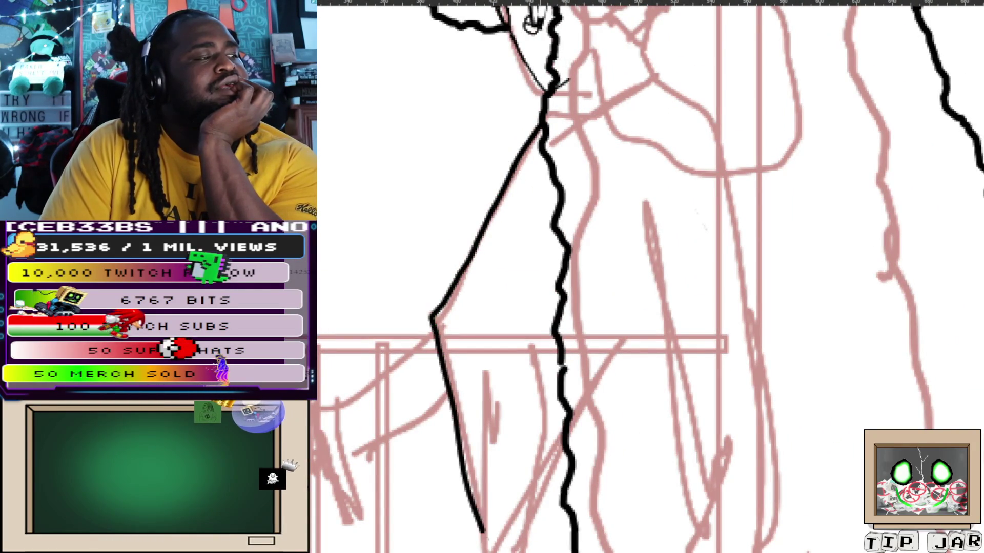
scroll(476, 307, down, 5)
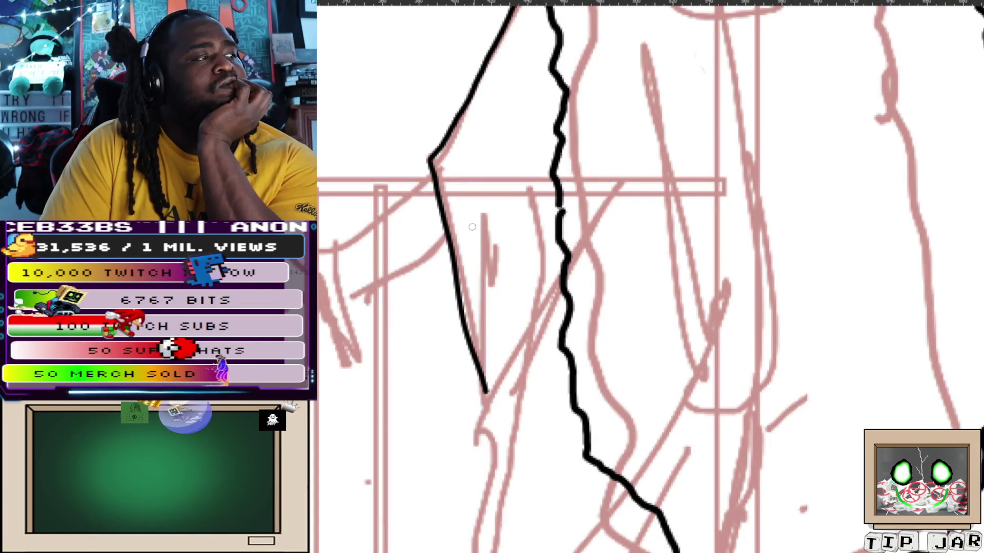
drag(482, 208, 682, 224)
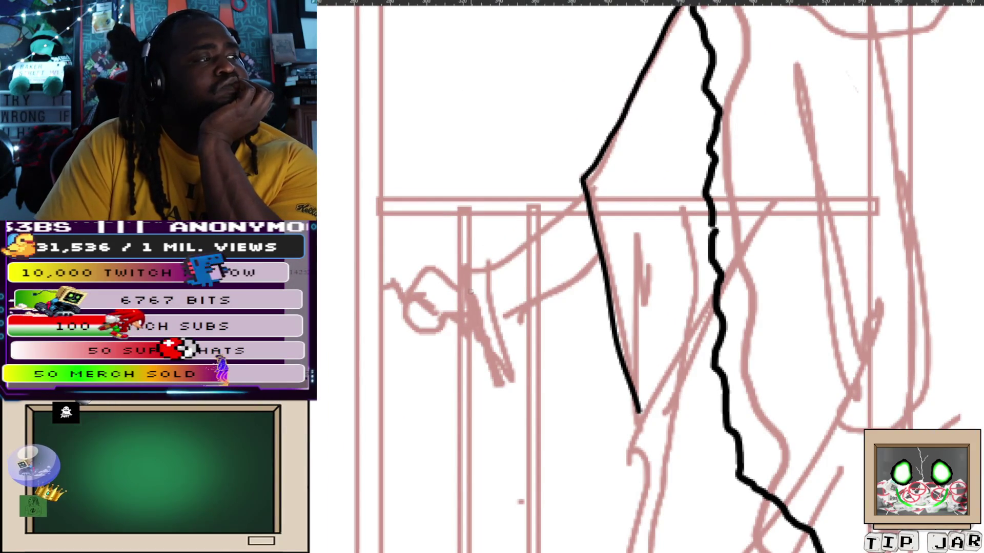
scroll(553, 277, down, 5)
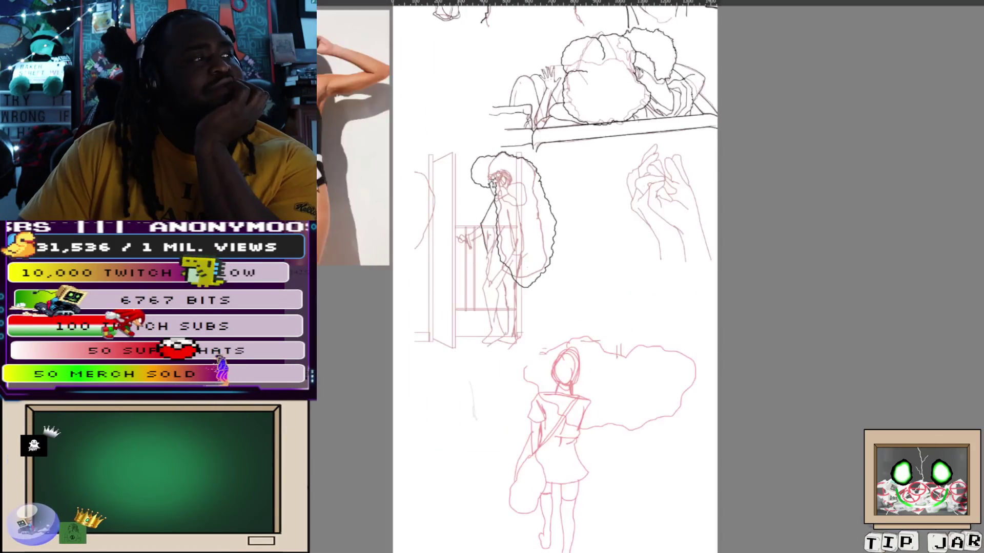
scroll(554, 277, up, 2)
scroll(575, 277, up, 3)
scroll(612, 277, up, 5)
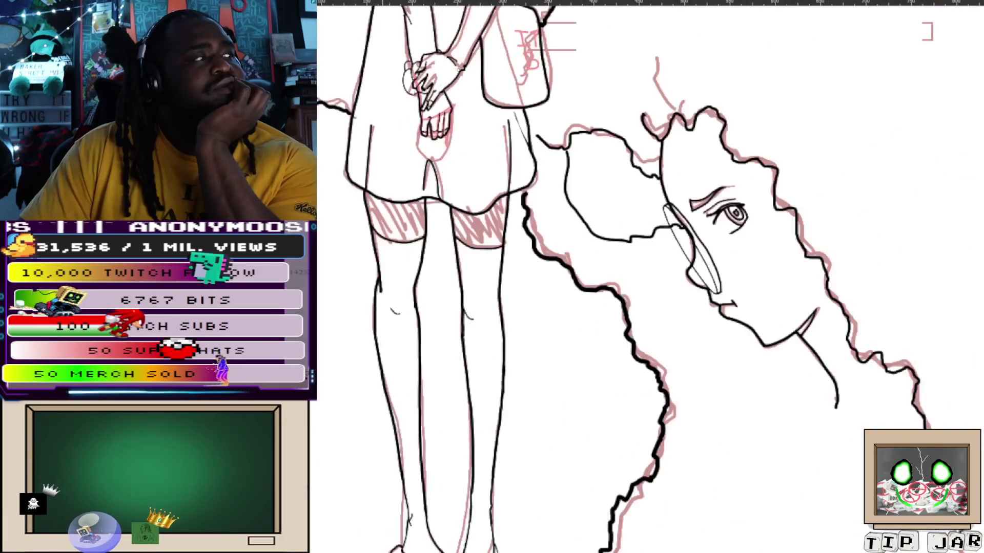
scroll(612, 277, down, 2)
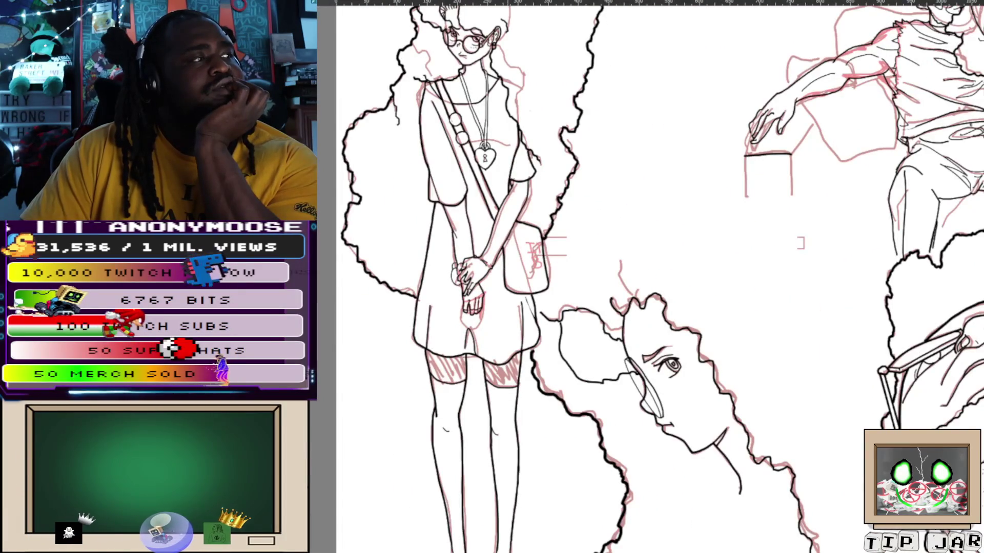
scroll(504, 250, up, 3)
scroll(488, 257, down, 1)
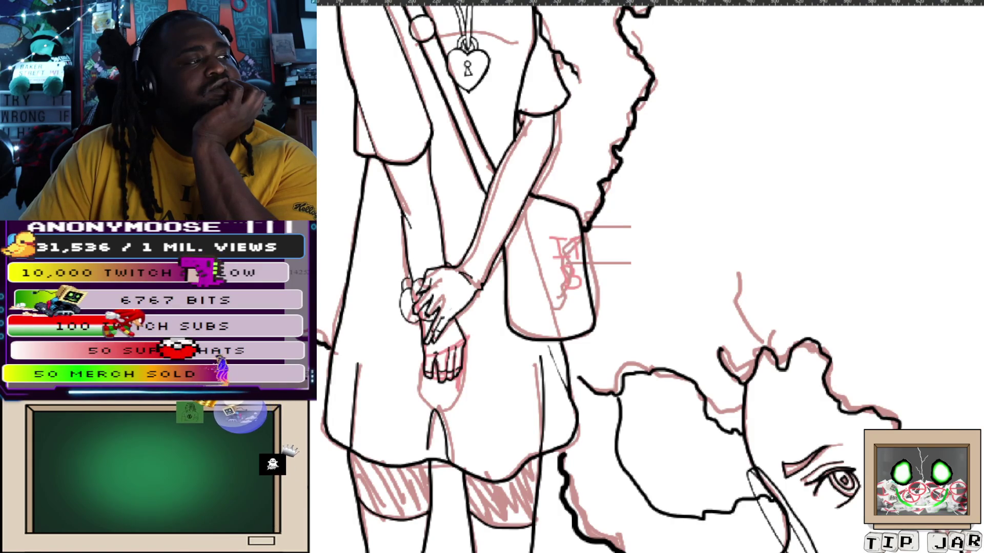
scroll(501, 259, down, 1)
scroll(500, 258, down, 1)
scroll(500, 259, up, 1)
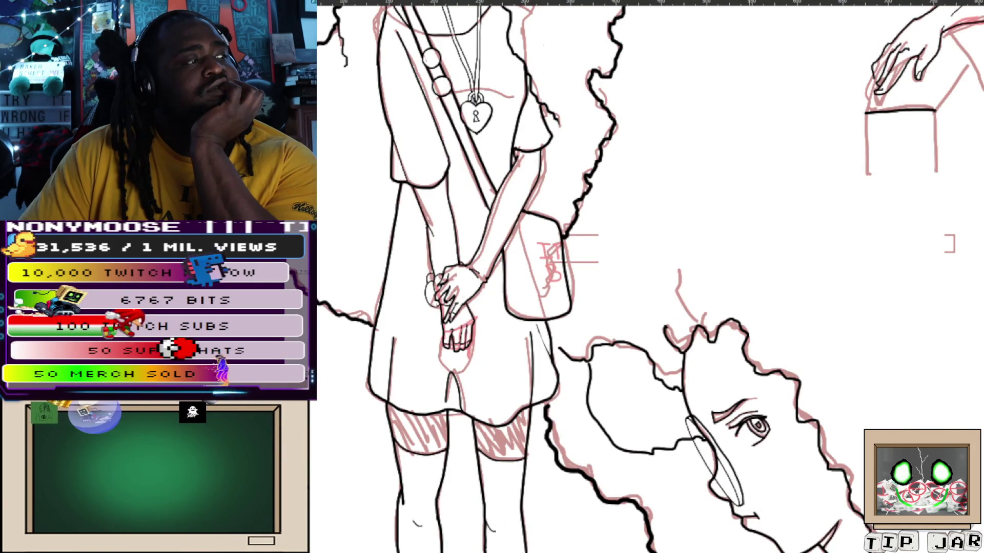
scroll(495, 260, down, 1)
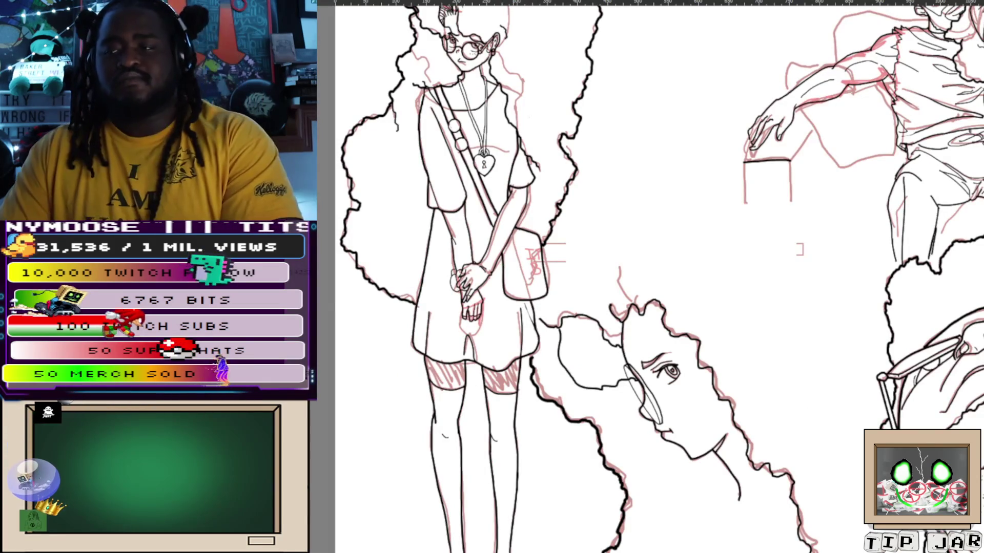
scroll(563, 367, up, 2)
scroll(561, 368, up, 2)
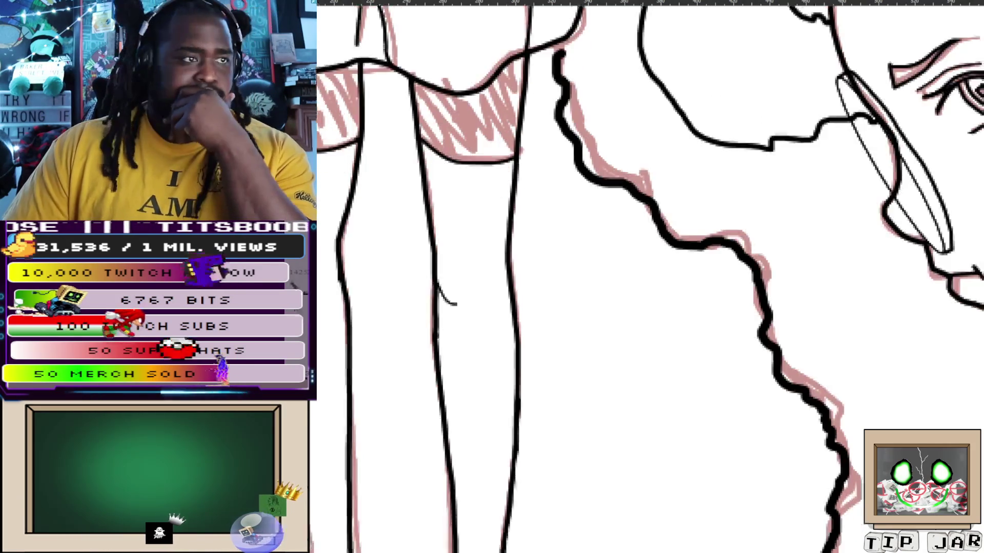
scroll(939, 403, down, 5)
scroll(939, 404, up, 3)
scroll(939, 404, up, 2)
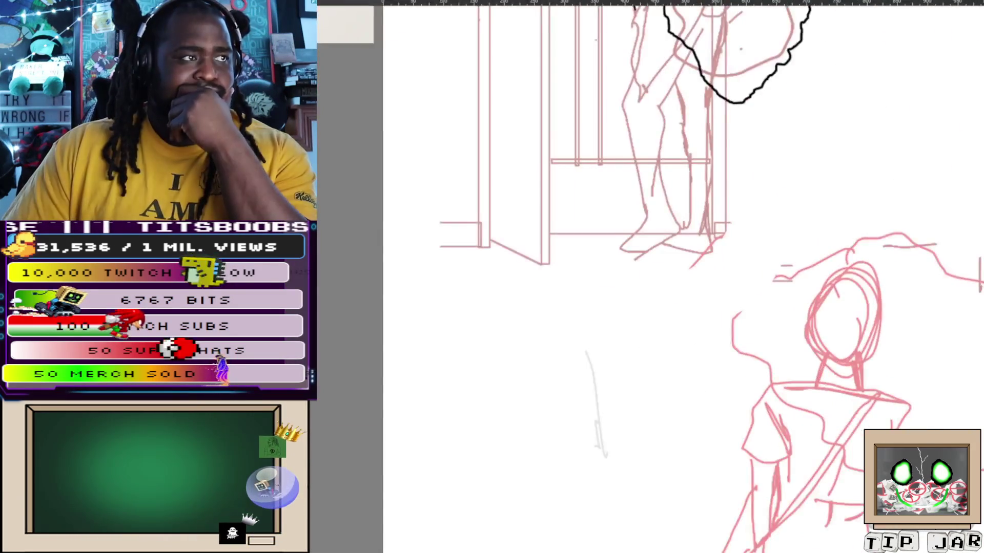
scroll(939, 404, up, 2)
scroll(939, 403, up, 2)
scroll(946, 349, up, 3)
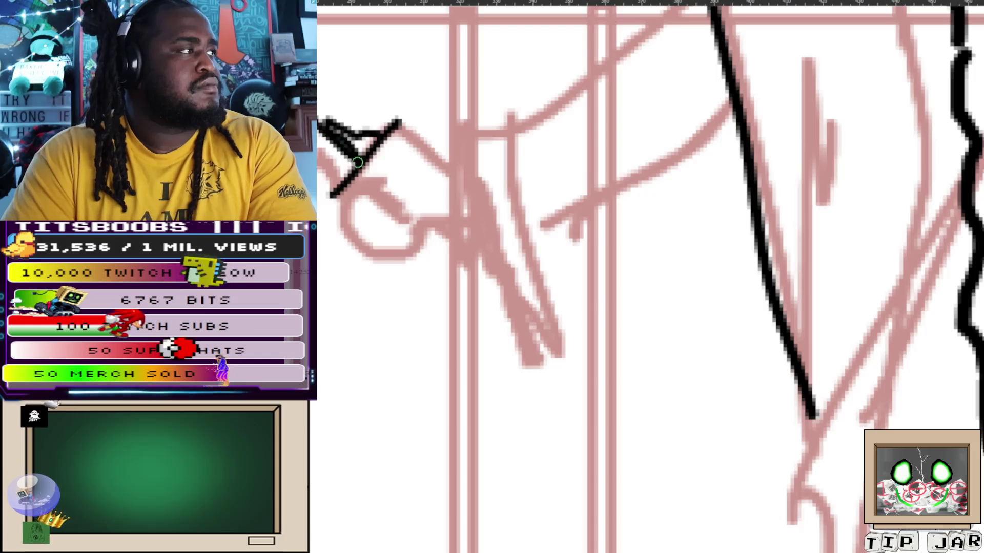
Ink the closed outline of the hand gripping the door handle, with its finger
mouse_move(333, 193)
mouse_down()
mouse_move(338, 225)
mouse_move(428, 216)
mouse_move(496, 229)
mouse_up()
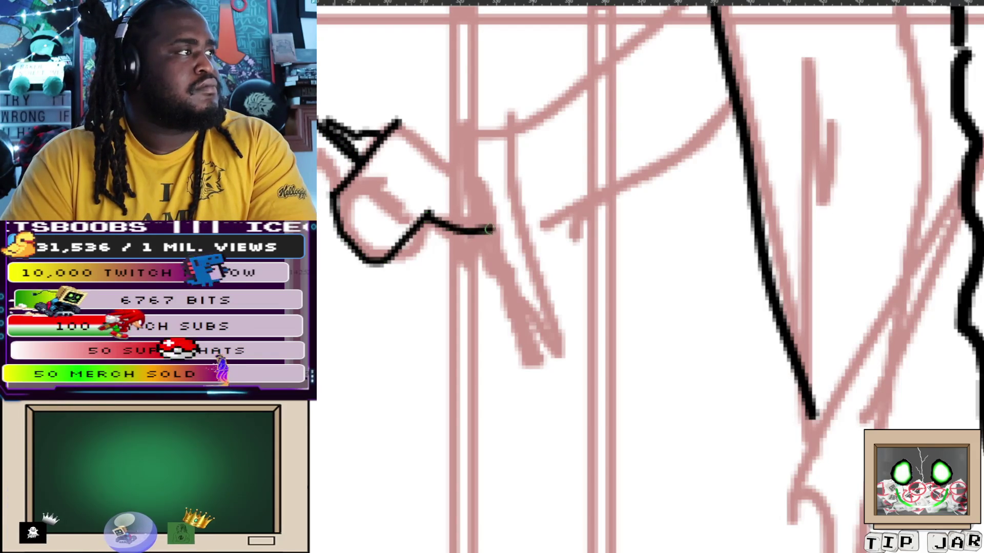
drag(398, 121, 475, 169)
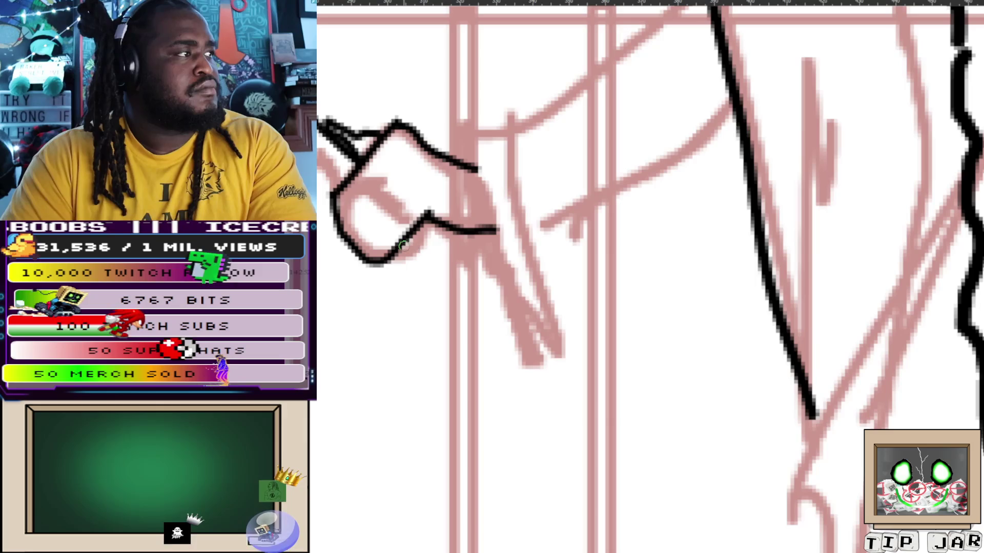
drag(401, 245, 445, 283)
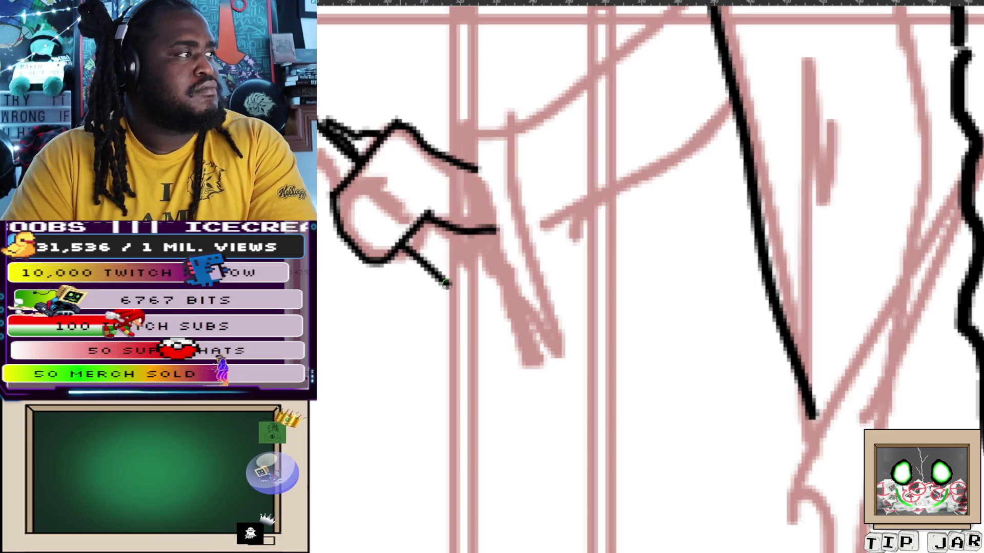
drag(431, 235, 464, 261)
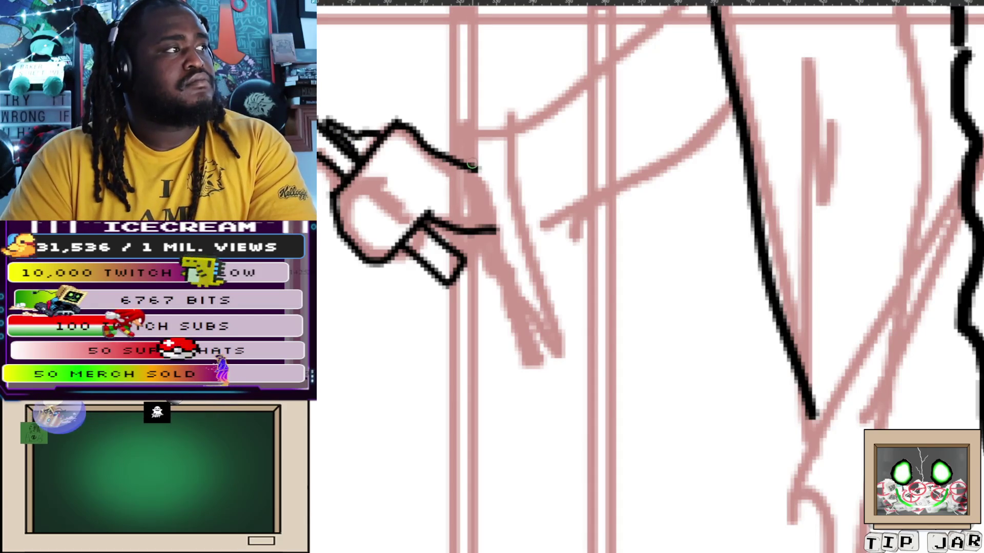
Draw the upper and lower forearm lines from the hand, redoing the lower one until placed right
drag(478, 165, 692, 15)
mouse_move(540, 223)
mouse_down()
mouse_move(446, 350)
mouse_move(638, 204)
mouse_up()
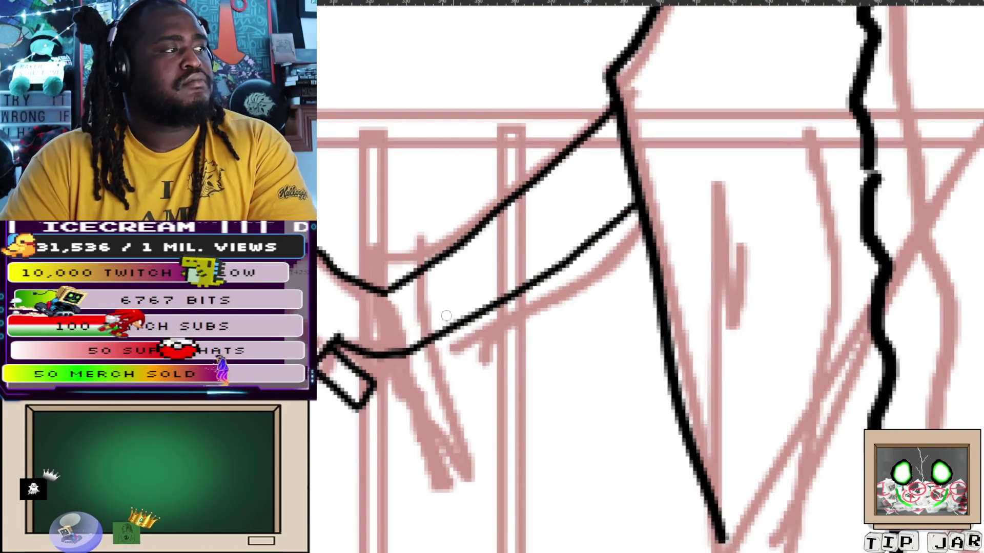
key(ctrl+z)
drag(412, 350, 638, 218)
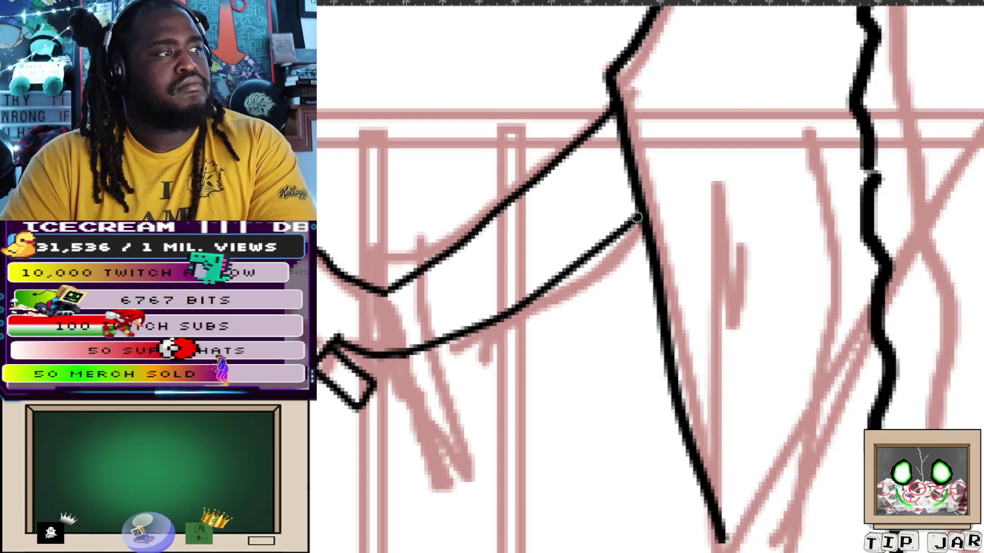
key(ctrl+z)
drag(404, 352, 635, 192)
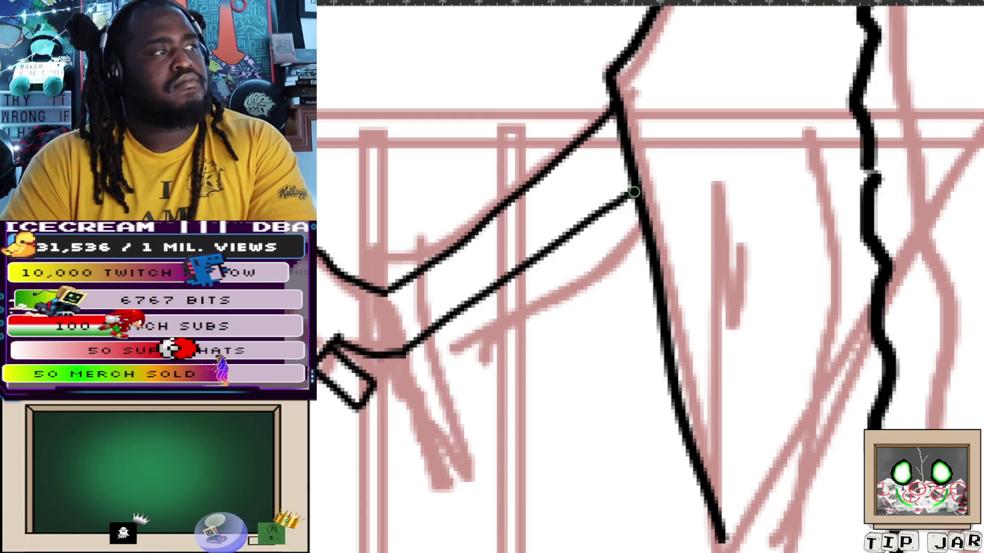
scroll(635, 192, down, 5)
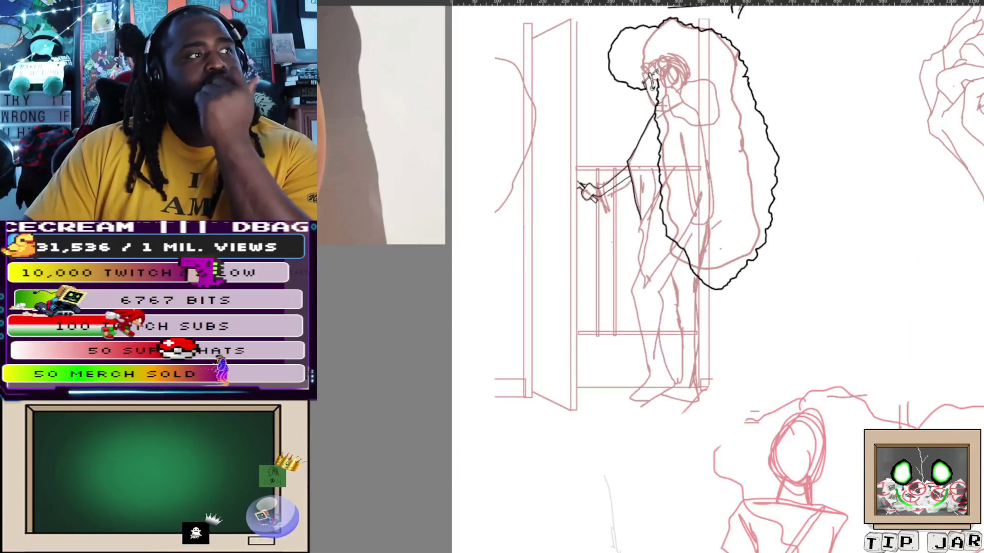
scroll(646, 276, up, 3)
scroll(645, 277, down, 2)
scroll(646, 277, up, 2)
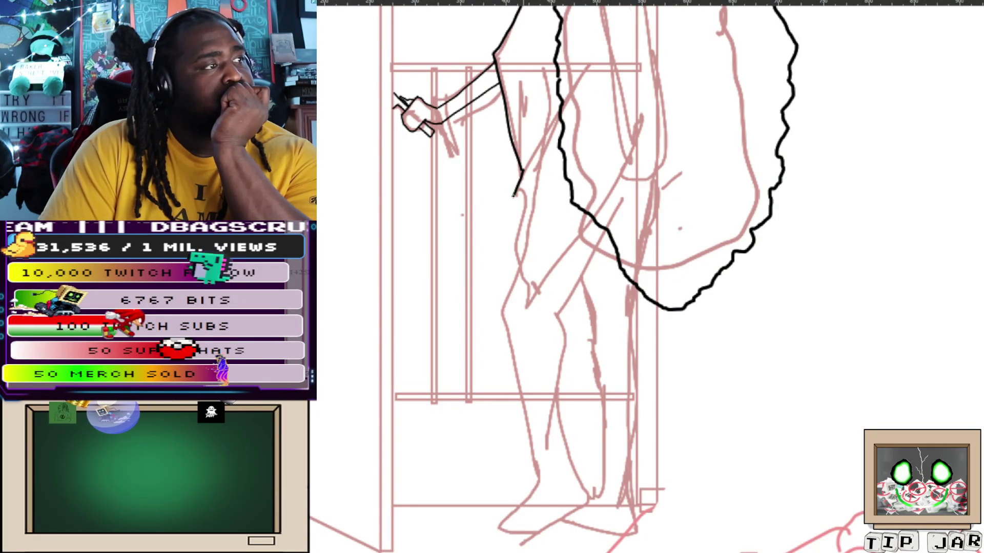
scroll(576, 277, up, 3)
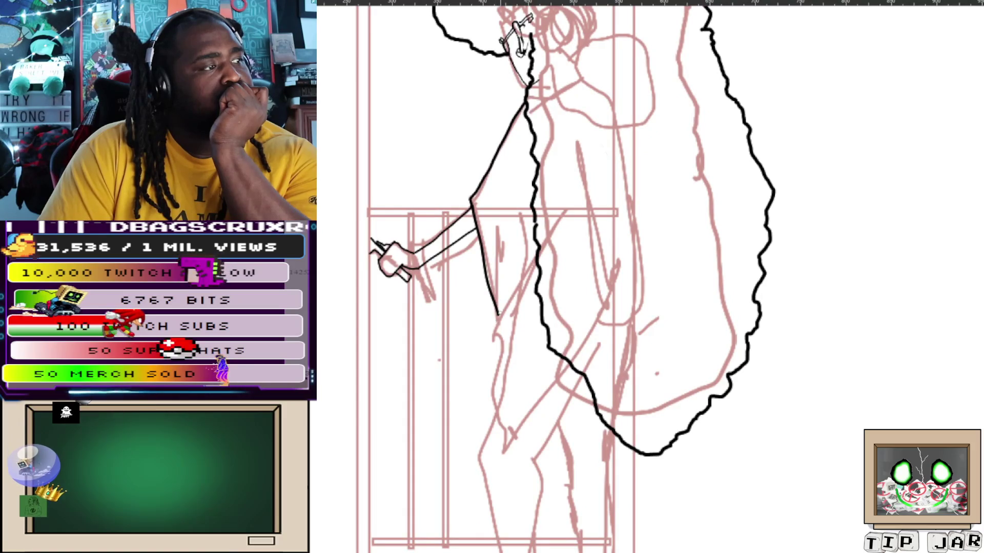
Ink the hip bag's side, horizontal flap line and a small detail stroke
drag(569, 361, 567, 423)
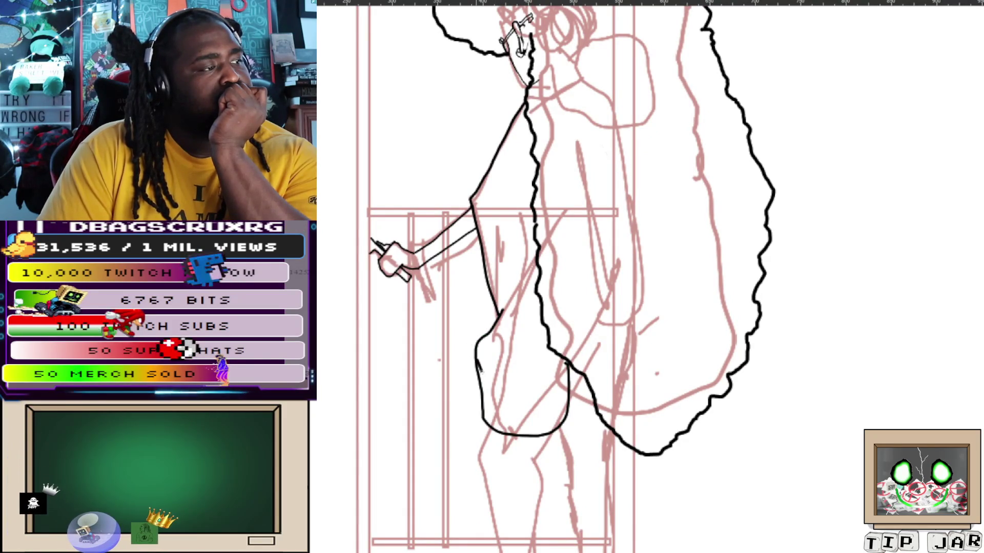
drag(483, 399, 564, 396)
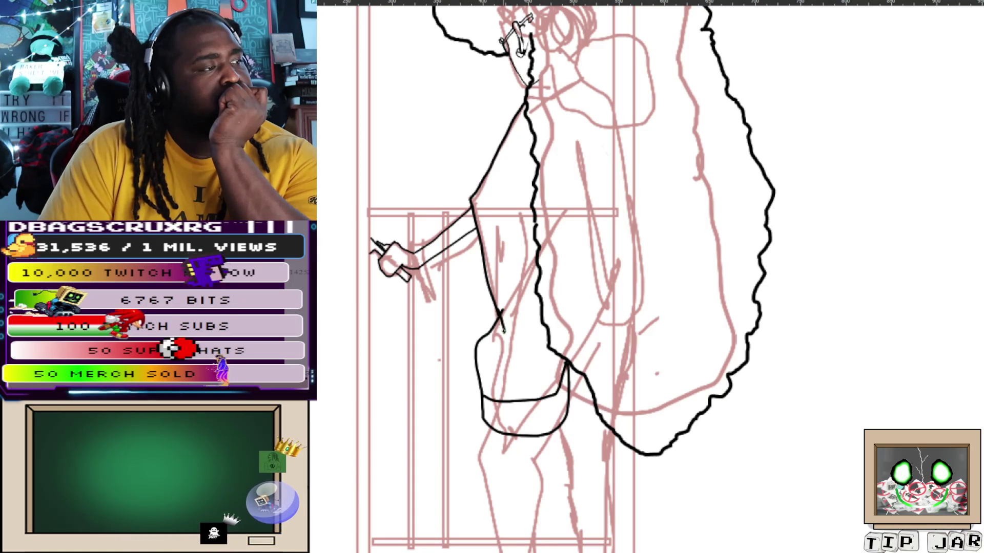
mouse_move(498, 311)
mouse_down()
mouse_move(504, 332)
mouse_move(538, 336)
mouse_up()
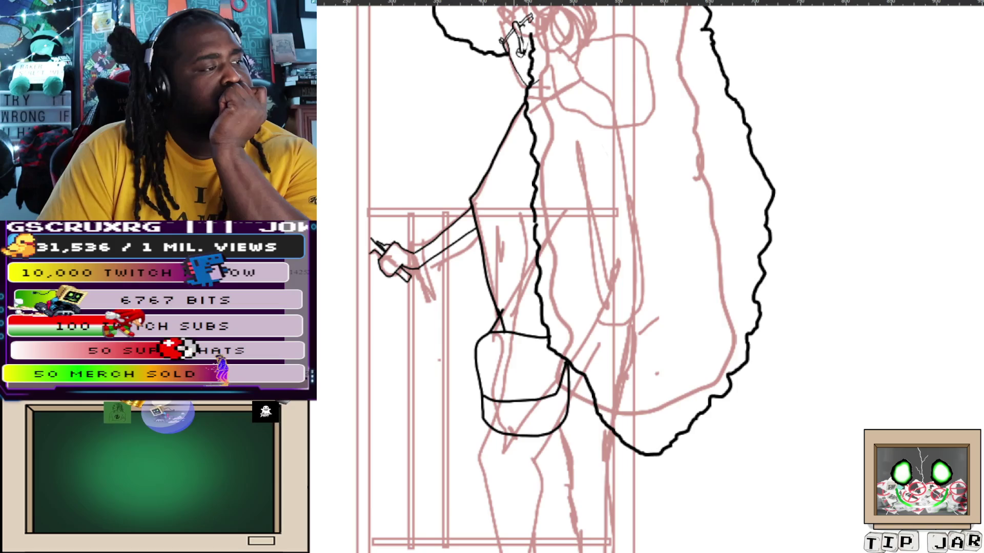
scroll(646, 277, down, 5)
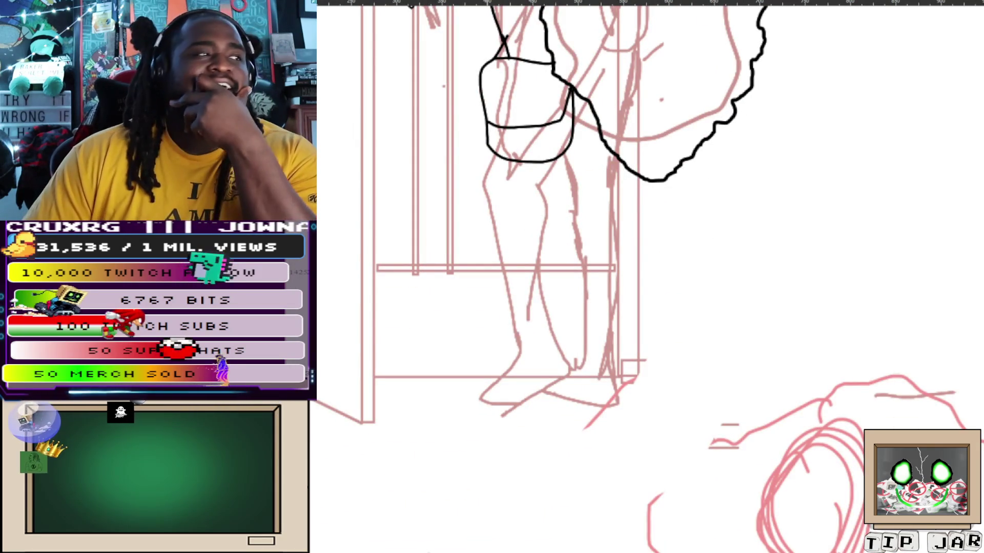
scroll(559, 210, up, 2)
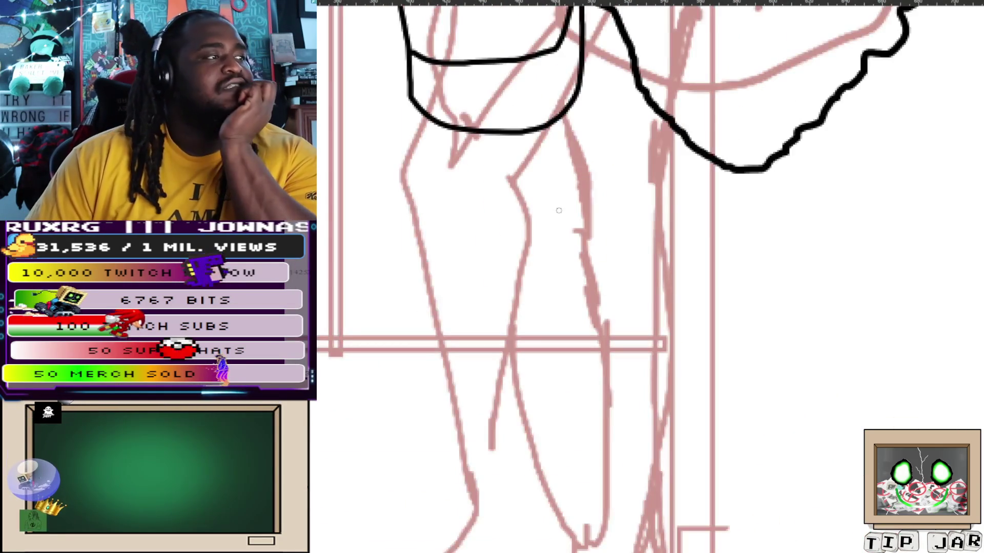
scroll(407, 202, down, 2)
scroll(519, 167, up, 2)
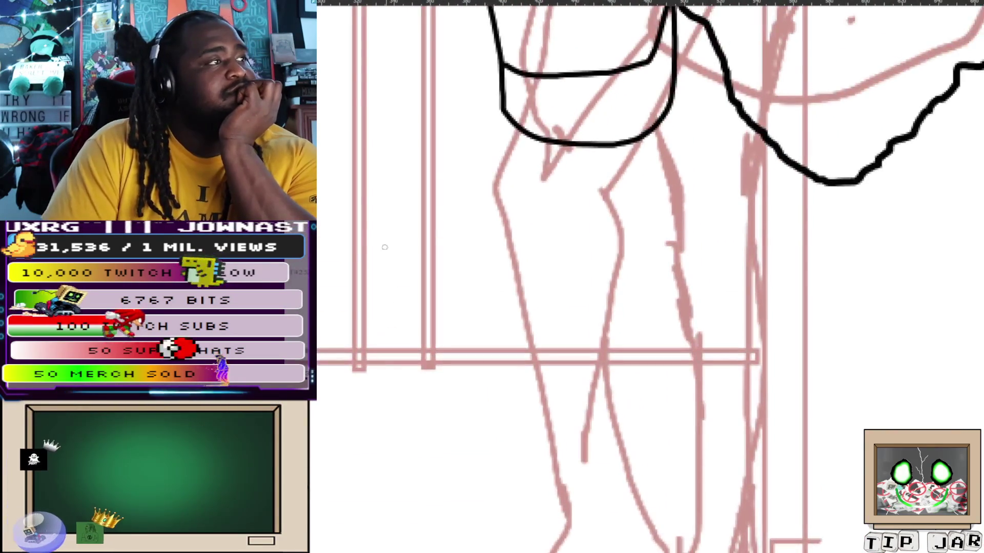
Ink the left leg line from the bag down to the ankle, redoing a bad stroke
mouse_move(518, 137)
mouse_down()
mouse_move(508, 254)
mouse_move(531, 335)
mouse_up()
key(ctrl+z)
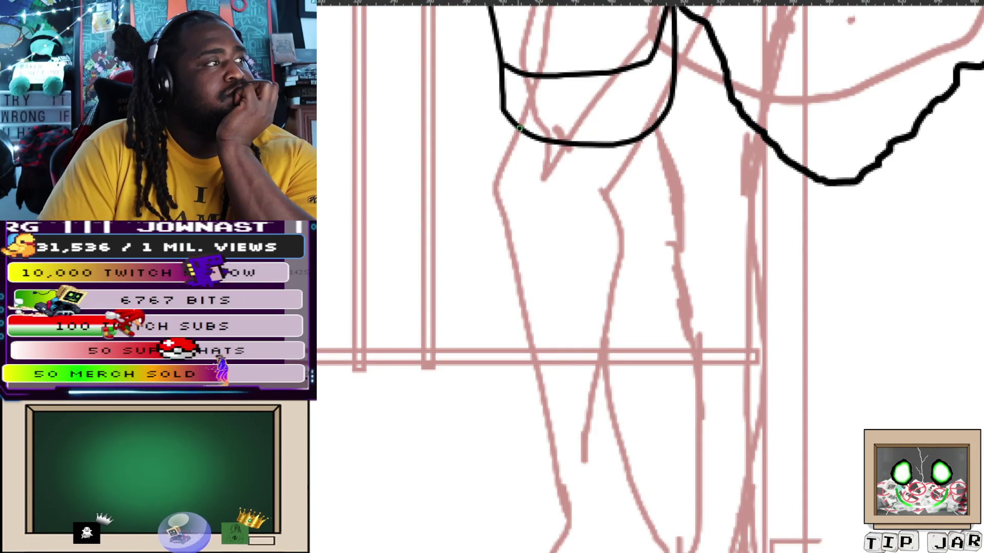
drag(493, 183, 573, 516)
Ink the inner leg line below the bag and extend the leg down toward the foot
mouse_move(622, 145)
mouse_down()
mouse_move(600, 186)
mouse_move(605, 200)
mouse_up()
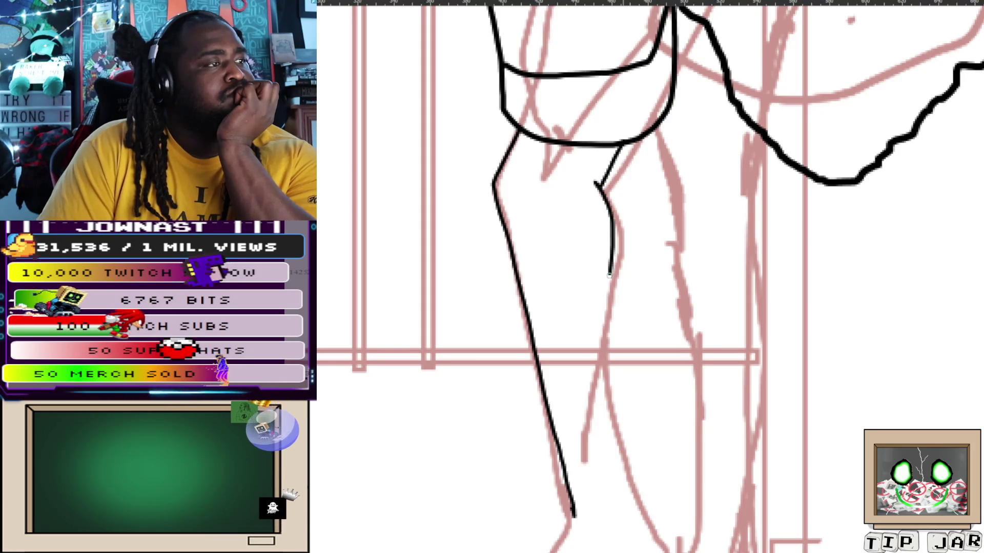
scroll(596, 380, down, 3)
scroll(596, 380, down, 4)
scroll(596, 381, right, 3)
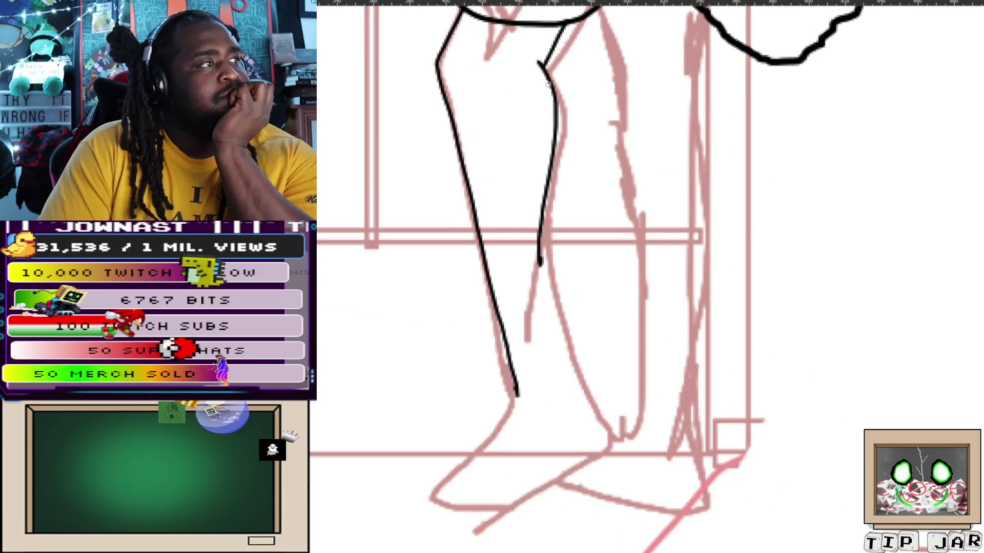
key(ctrl+z)
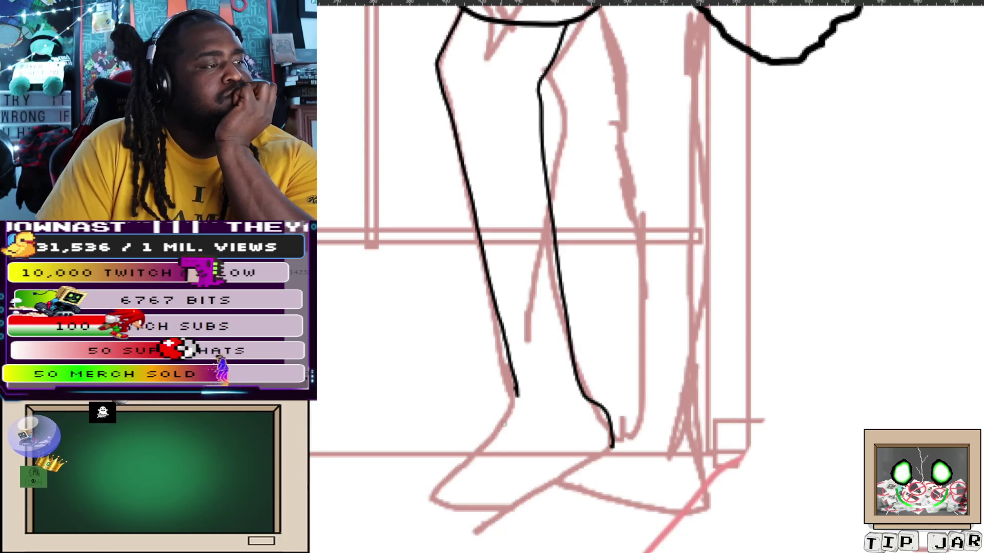
drag(517, 397, 494, 425)
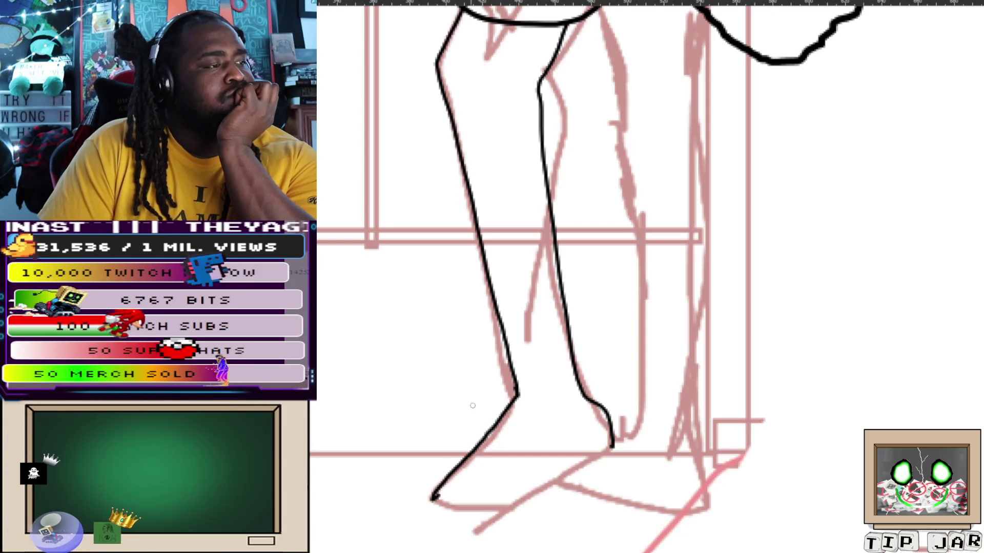
scroll(509, 161, up, 5)
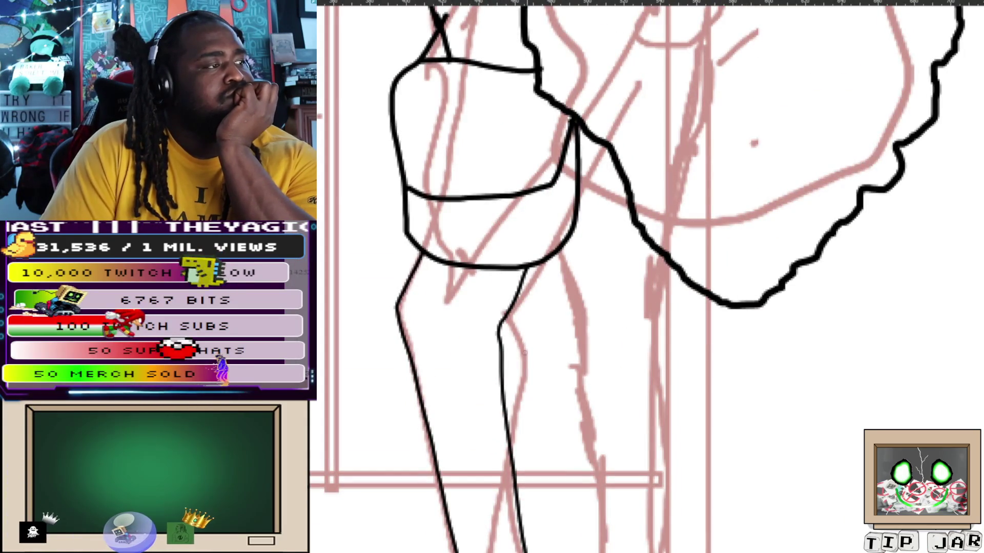
scroll(448, 154, down, 2)
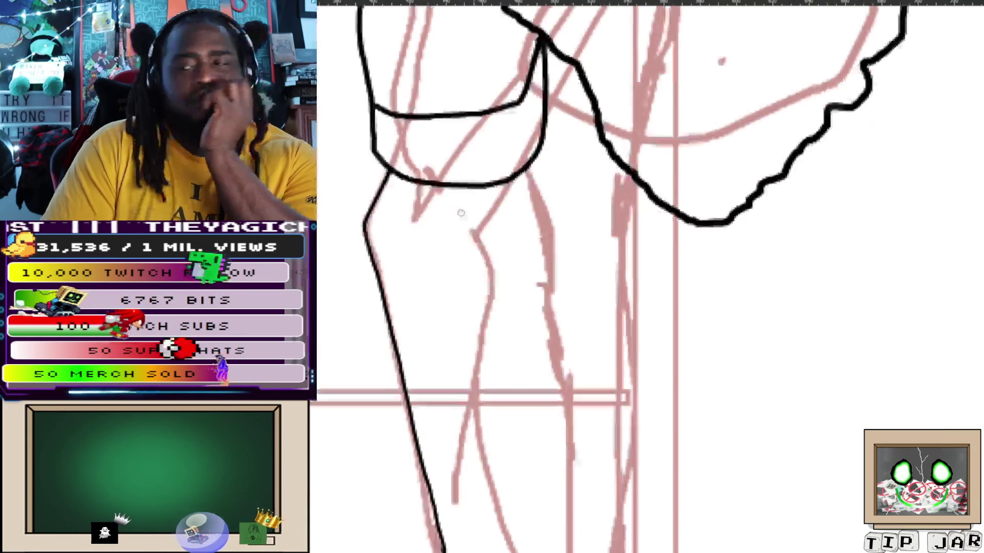
scroll(447, 154, down, 2)
scroll(554, 295, down, 3)
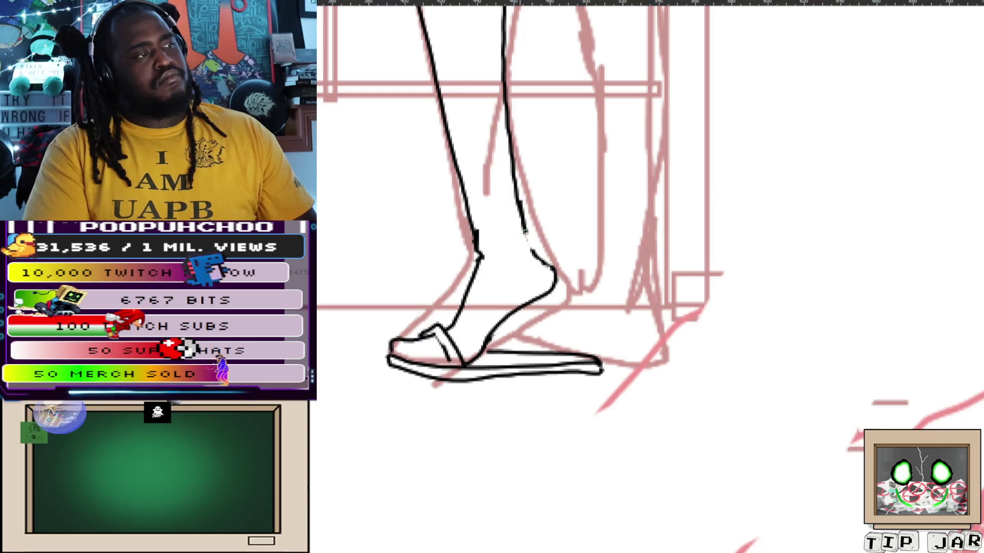
scroll(528, 241, down, 5)
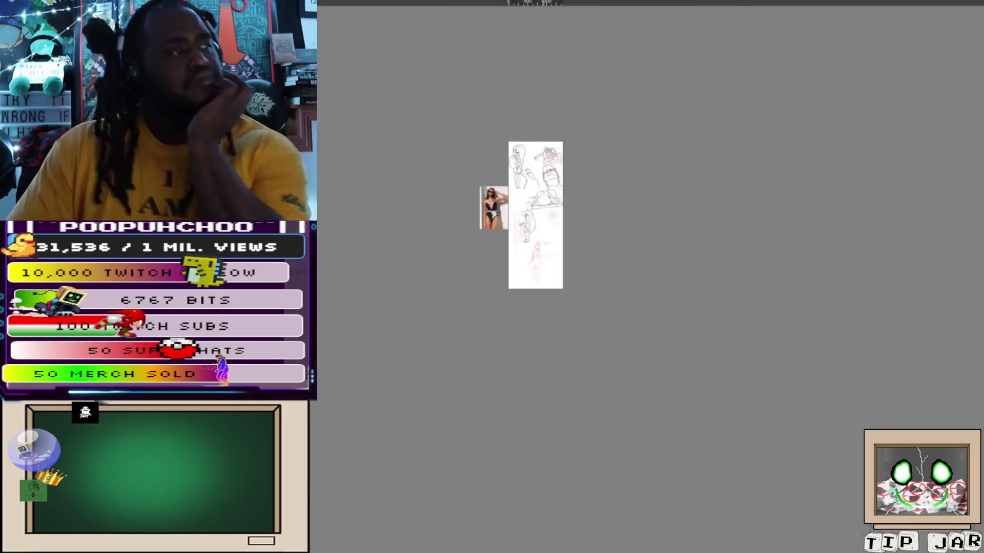
scroll(529, 241, up, 5)
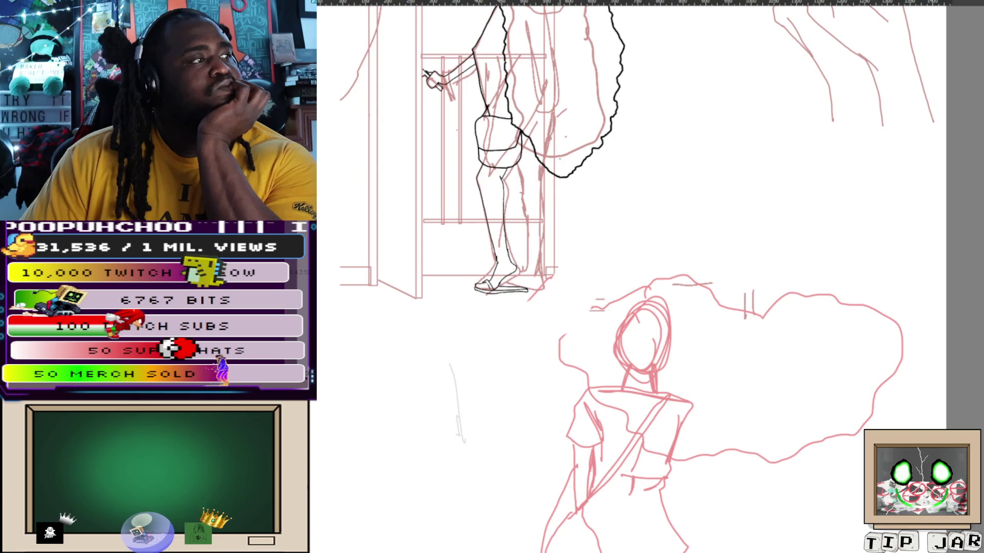
scroll(631, 277, up, 3)
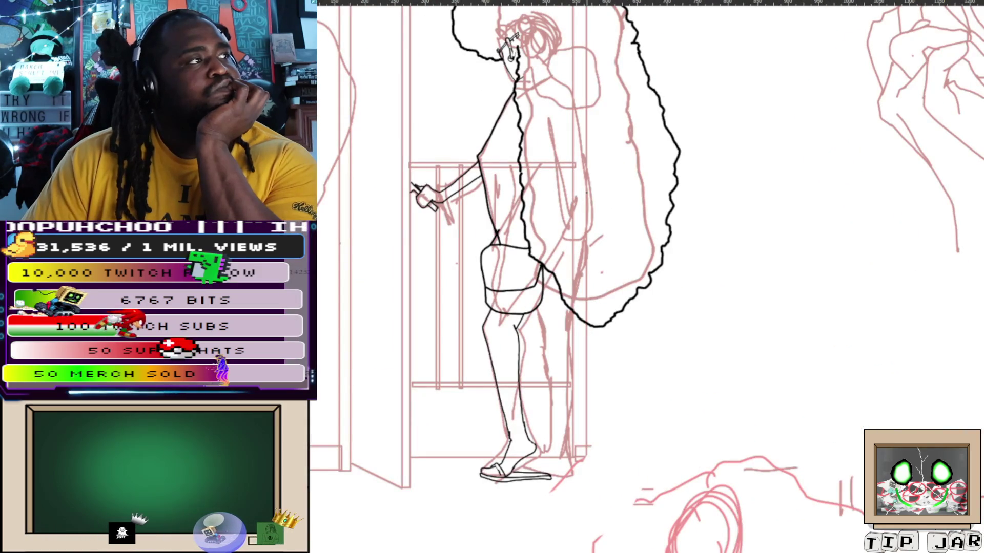
scroll(652, 403, up, 2)
scroll(652, 404, up, 2)
scroll(652, 404, up, 1)
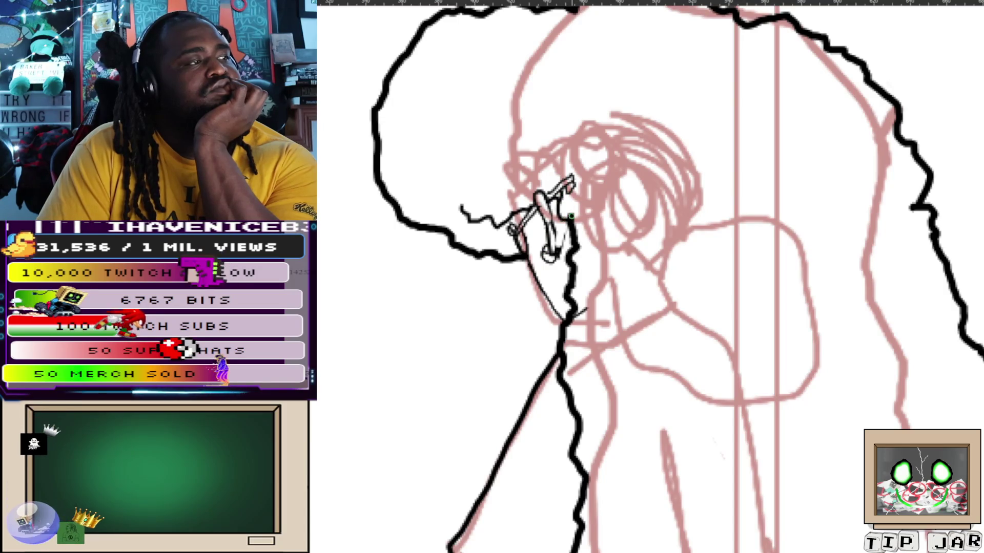
Add a short wavy hair strand curling out beside the girl's glasses
drag(462, 164, 498, 175)
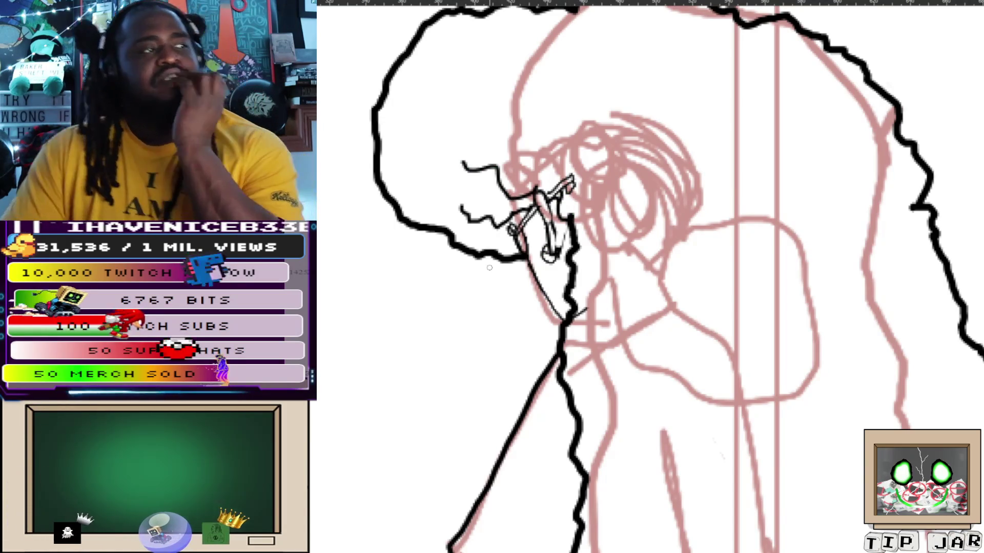
scroll(472, 269, down, 2)
scroll(649, 277, down, 2)
scroll(650, 277, down, 2)
scroll(649, 276, down, 2)
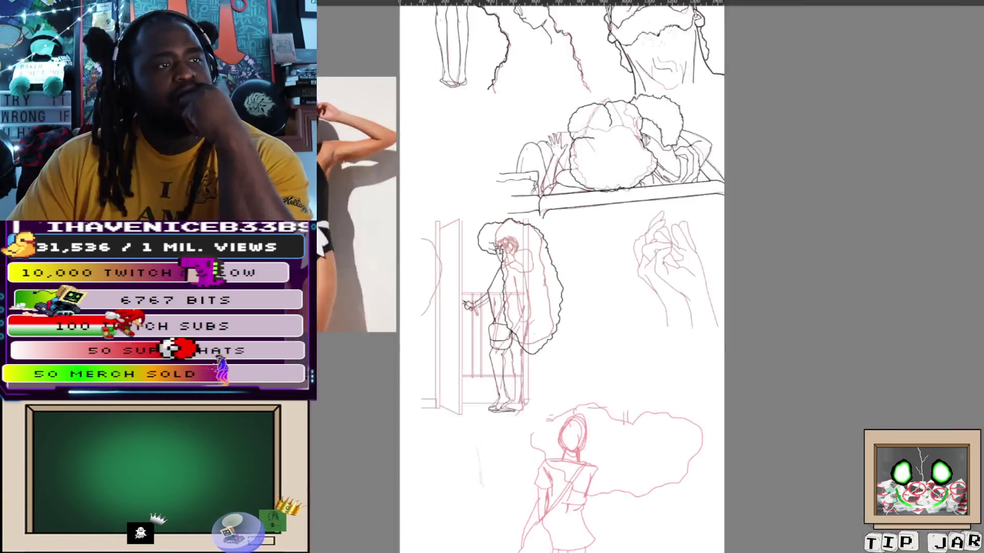
scroll(562, 277, down, 1)
scroll(562, 278, down, 2)
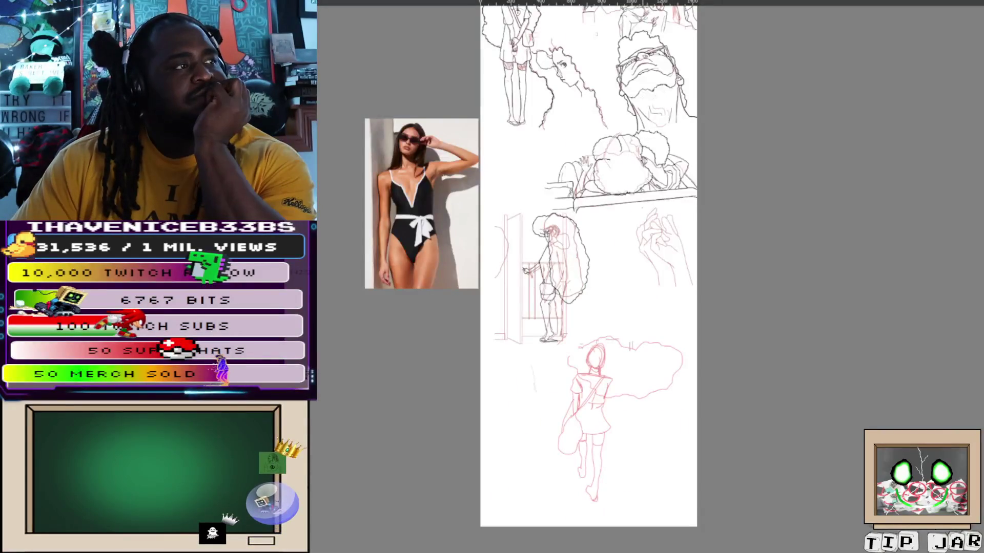
scroll(588, 277, up, 1)
scroll(588, 277, left, 1)
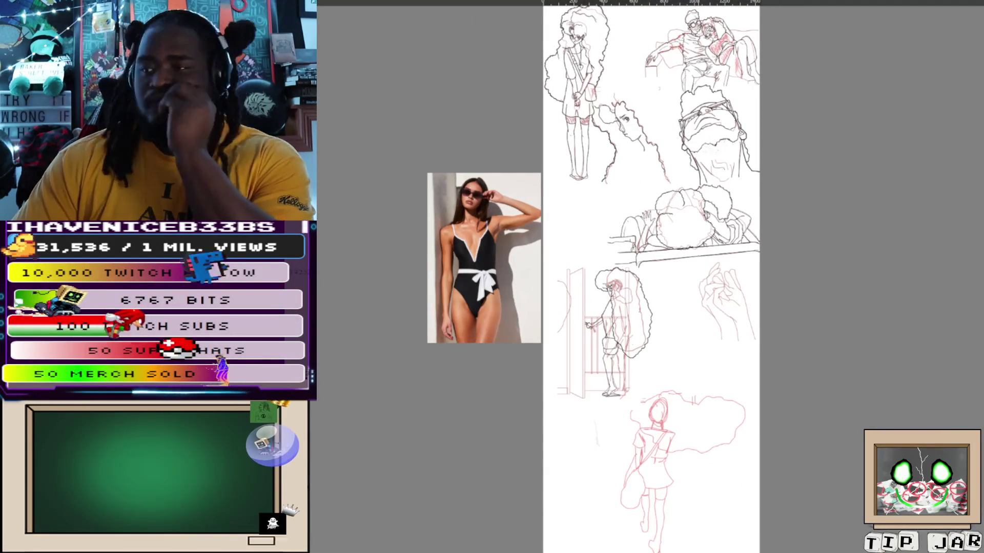